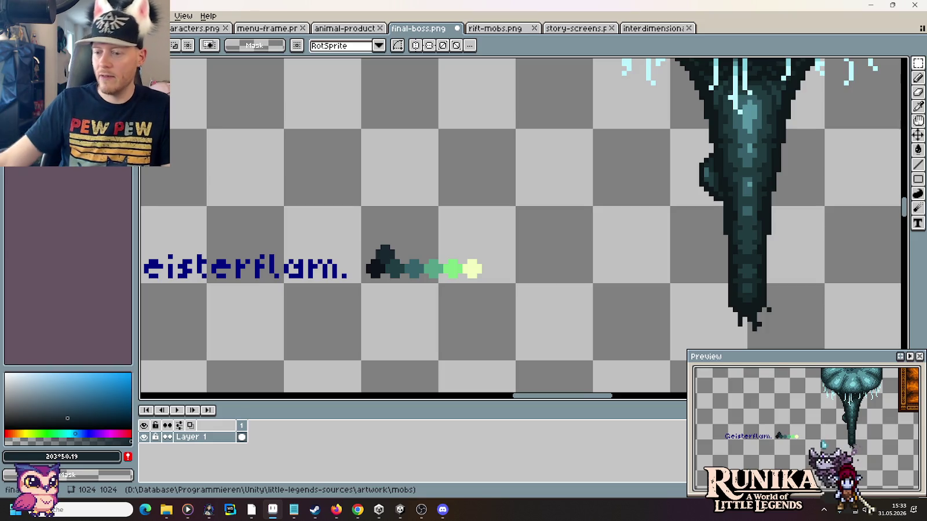
# Step: Raise the Geisterflam. label and its colour dots level with the top of the teal mushroom
pyautogui.hotkey('alt', 'Tab')
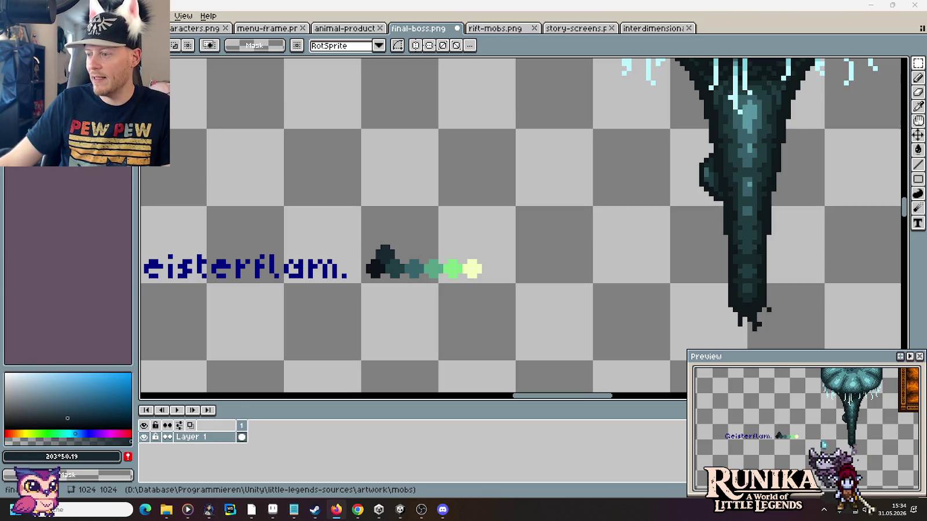
pyautogui.hotkey('alt', 'Tab')
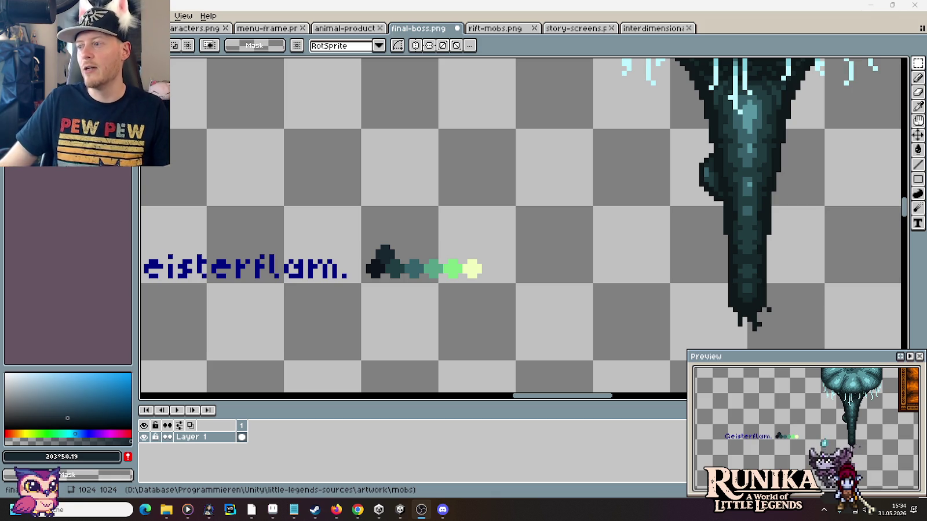
pyautogui.moveTo(521, 253)
pyautogui.mouseDown()
pyautogui.moveTo(550, 196)
pyautogui.moveTo(709, 200)
pyautogui.moveTo(696, 202)
pyautogui.mouseUp()
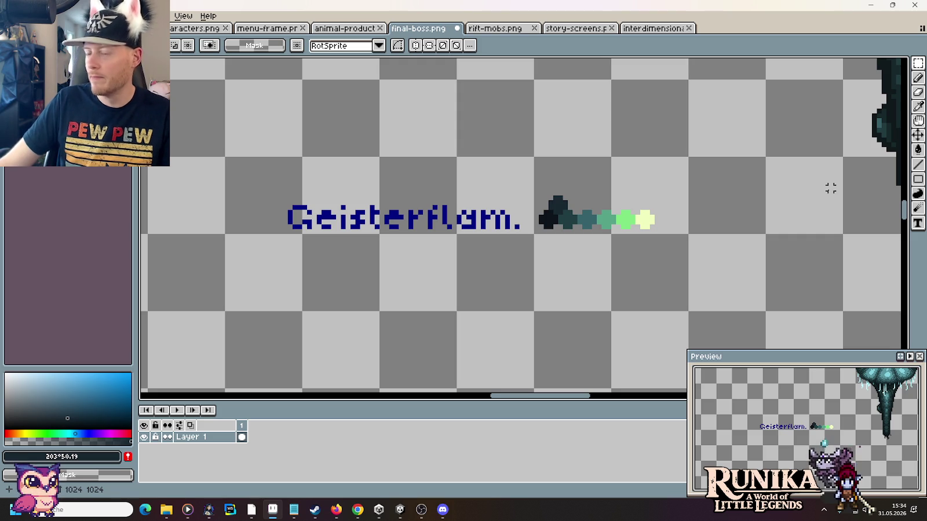
pyautogui.moveTo(570, 196); pyautogui.dragTo(564, 201)
pyautogui.scroll(-1, 583, 253)
pyautogui.scroll(-1, 586, 253)
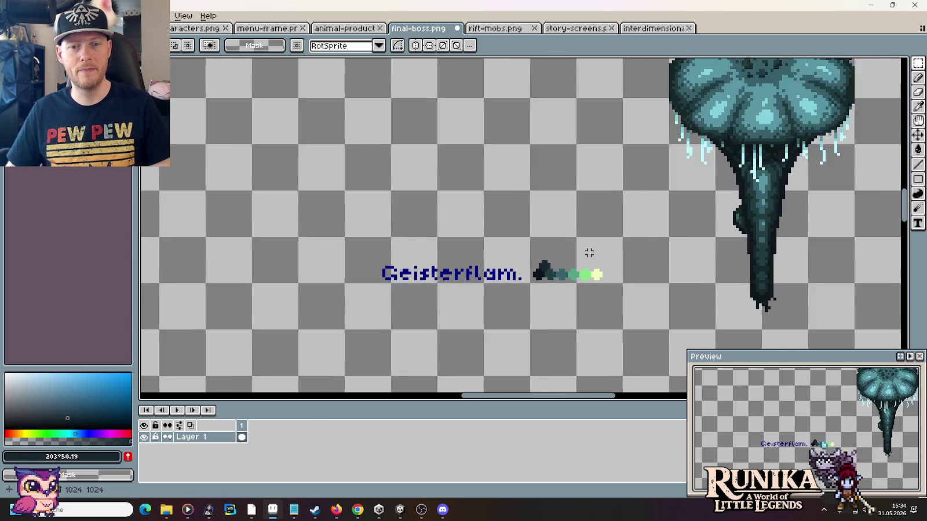
pyautogui.scroll(-2, 588, 253)
pyautogui.scroll(2, 588, 254)
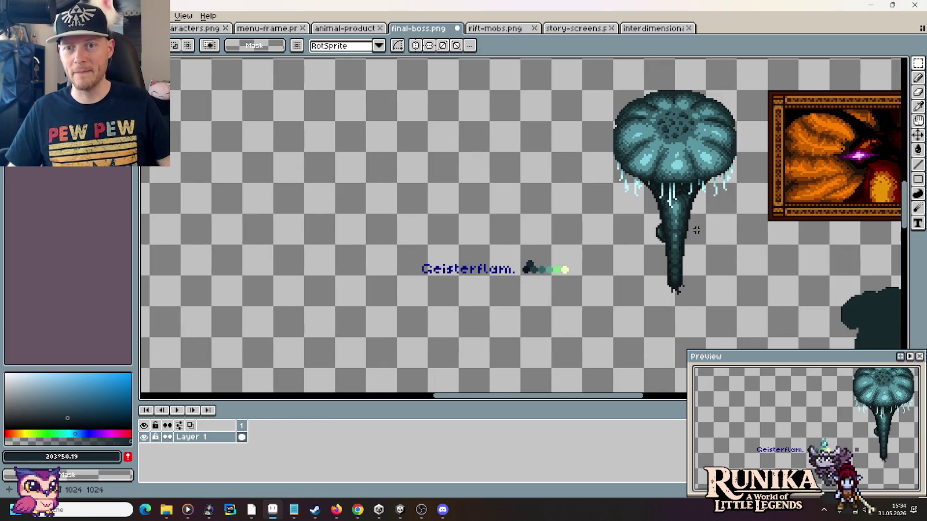
pyautogui.hscroll(3, 565, 227)
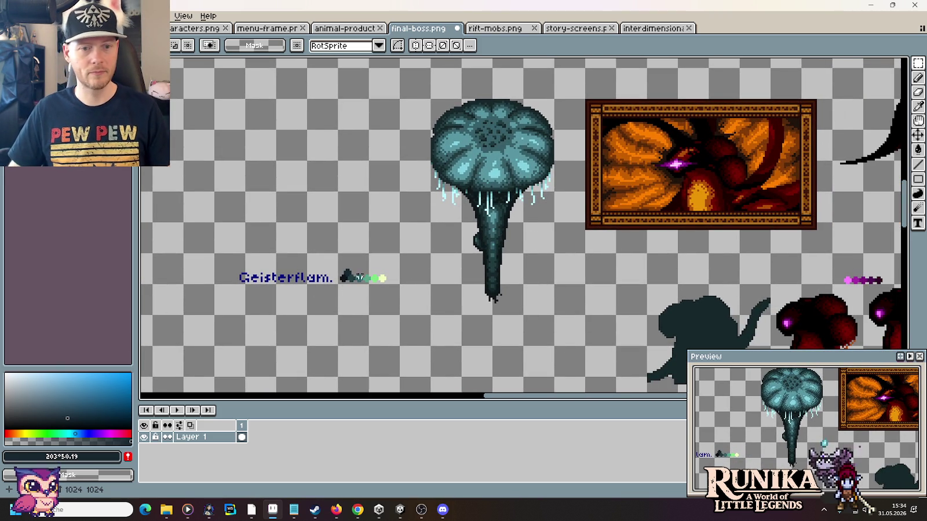
pyautogui.moveTo(402, 251); pyautogui.dragTo(212, 286)
pyautogui.moveTo(284, 269); pyautogui.dragTo(284, 145)
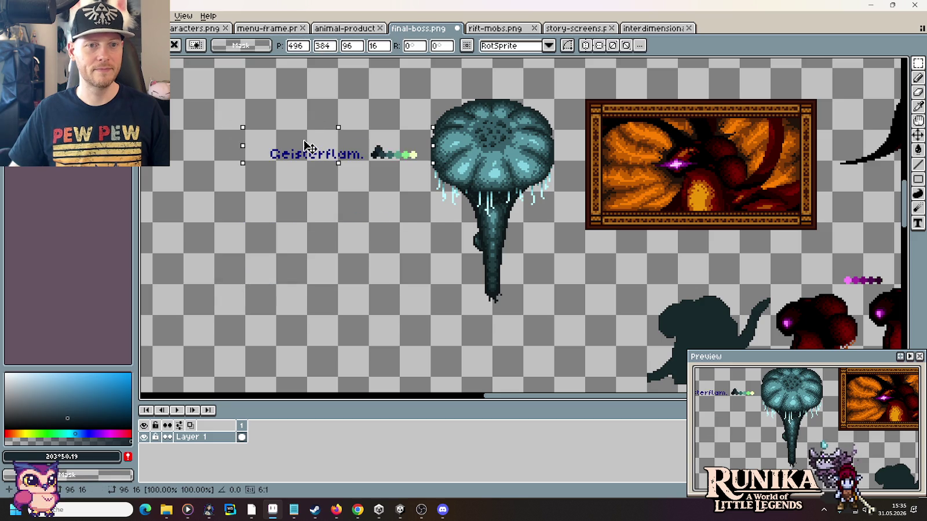
pyautogui.click(402, 234)
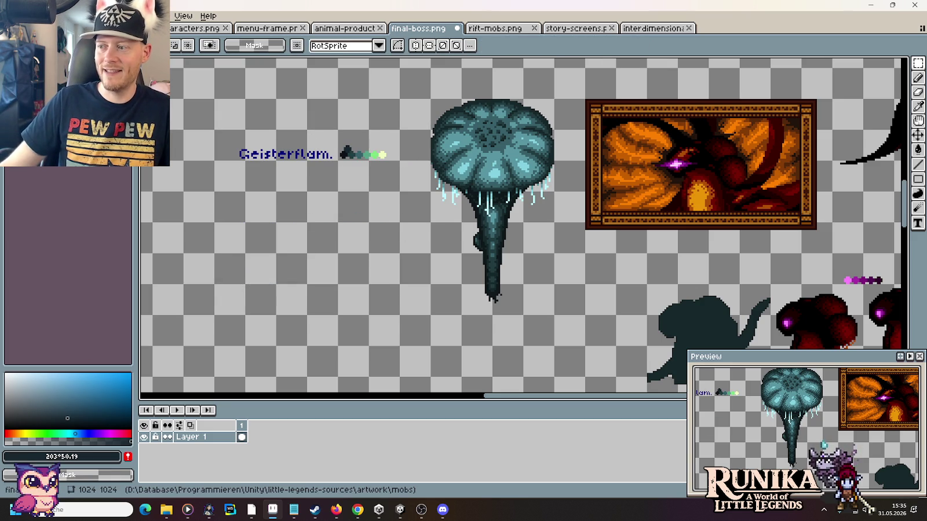
# Step: Pan across the sheet to centre the large boss sprite in view
pyautogui.moveTo(494, 231); pyautogui.dragTo(495, 230)
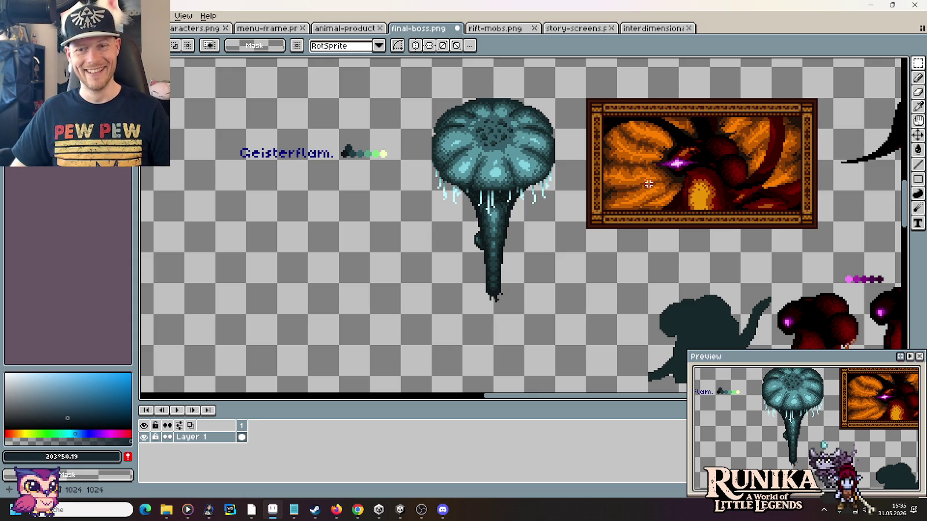
pyautogui.moveTo(529, 152)
pyautogui.mouseDown()
pyautogui.moveTo(364, 238)
pyautogui.moveTo(200, 208)
pyautogui.moveTo(466, 116)
pyautogui.mouseUp()
pyautogui.moveTo(689, 161)
pyautogui.mouseDown()
pyautogui.moveTo(399, 181)
pyautogui.moveTo(677, 195)
pyautogui.mouseUp()
pyautogui.moveTo(578, 129); pyautogui.dragTo(685, 200)
pyautogui.scroll(-1, 459, 124)
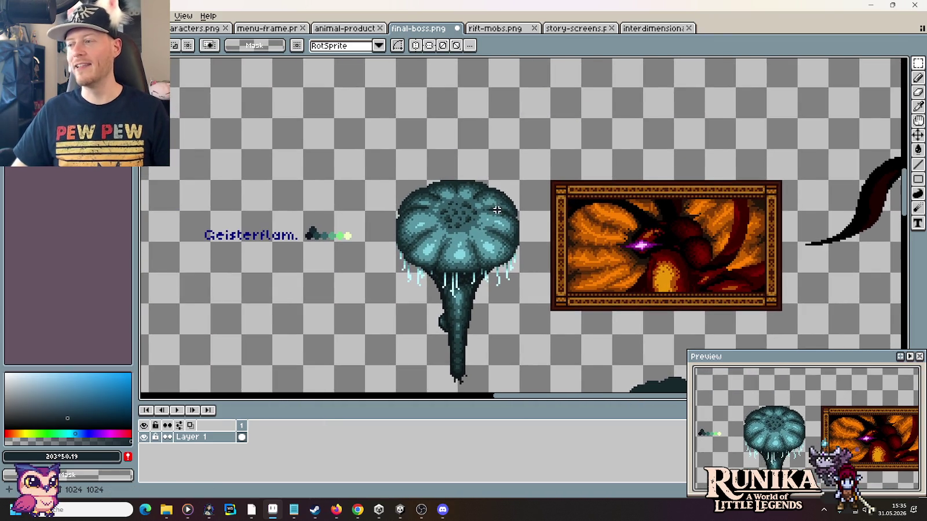
pyautogui.scroll(-2, 497, 207)
pyautogui.scroll(-1, 514, 122)
pyautogui.scroll(2, 534, 130)
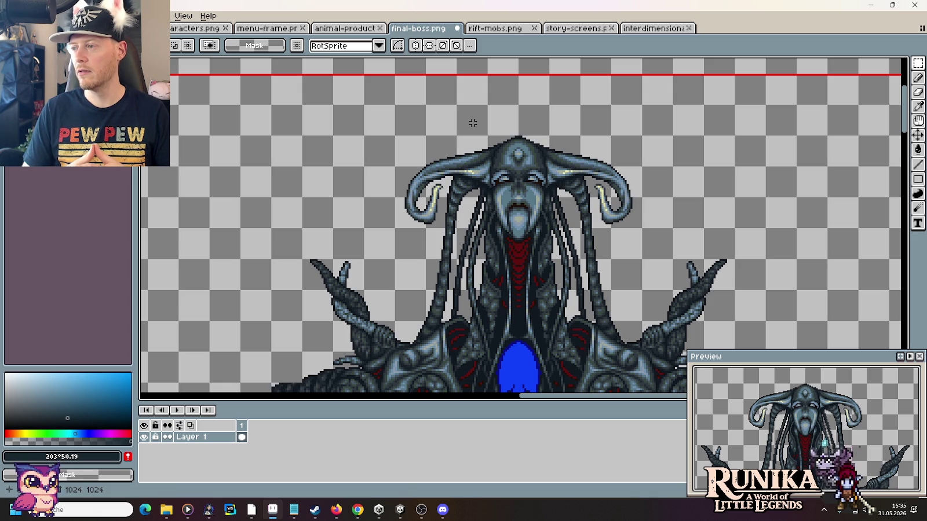
# Step: Copy the large boss's horned face and paste it just left of the Geisterflam. label
pyautogui.moveTo(457, 106); pyautogui.dragTo(598, 242)
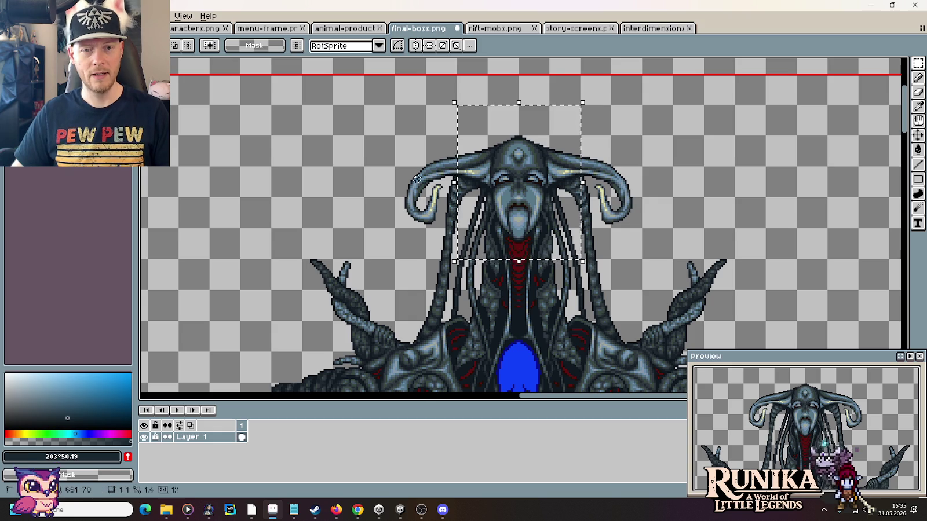
pyautogui.scroll(-1, 443, 210)
pyautogui.scroll(-3, 531, 213)
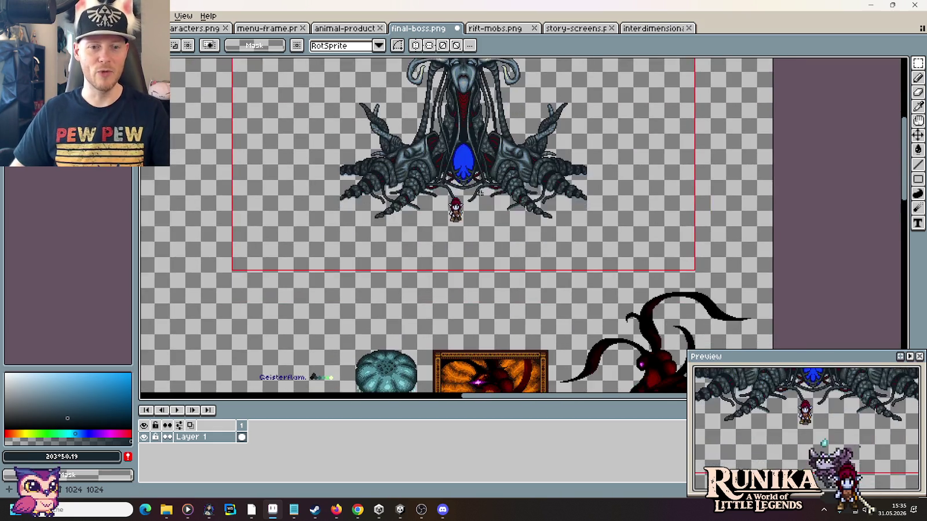
pyautogui.scroll(-3, 531, 213)
pyautogui.scroll(-3, 532, 214)
pyautogui.scroll(1, 489, 174)
pyautogui.hotkey('ctrl', 'v')
pyautogui.moveTo(545, 237); pyautogui.dragTo(441, 192)
pyautogui.click(536, 214)
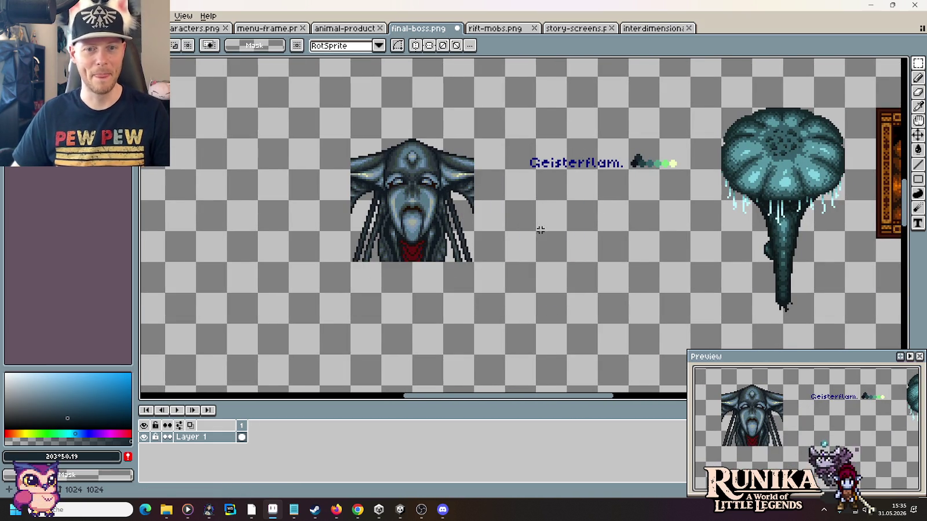
pyautogui.hscroll(3, 540, 230)
pyautogui.moveTo(473, 239); pyautogui.dragTo(521, 247)
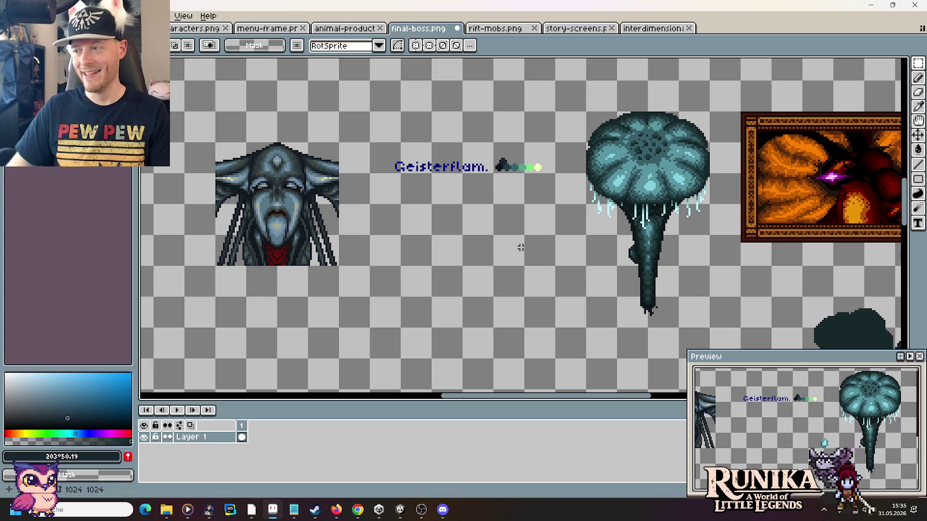
pyautogui.hscroll(-2, 520, 247)
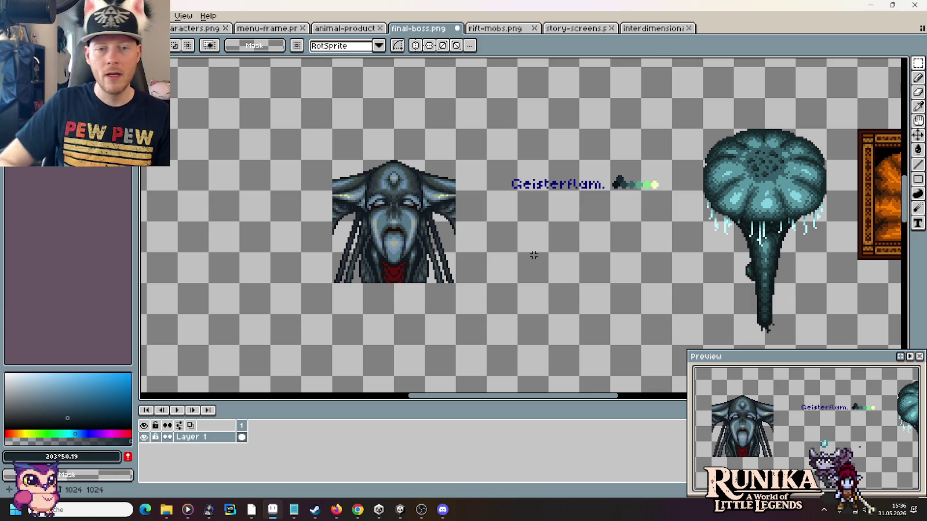
# Step: Scroll the sheet to locate the small bird sprite in the bottom row
pyautogui.scroll(1, 542, 225)
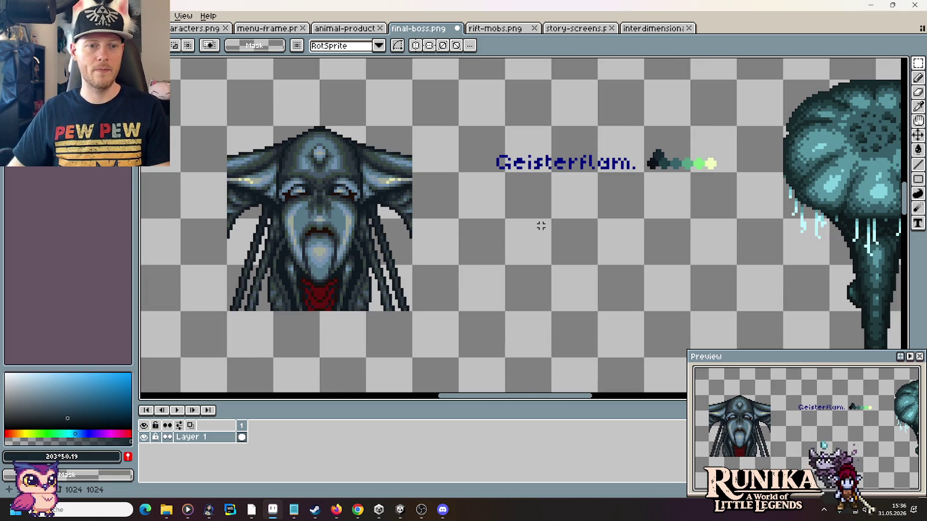
pyautogui.scroll(-2, 598, 269)
pyautogui.scroll(1, 598, 269)
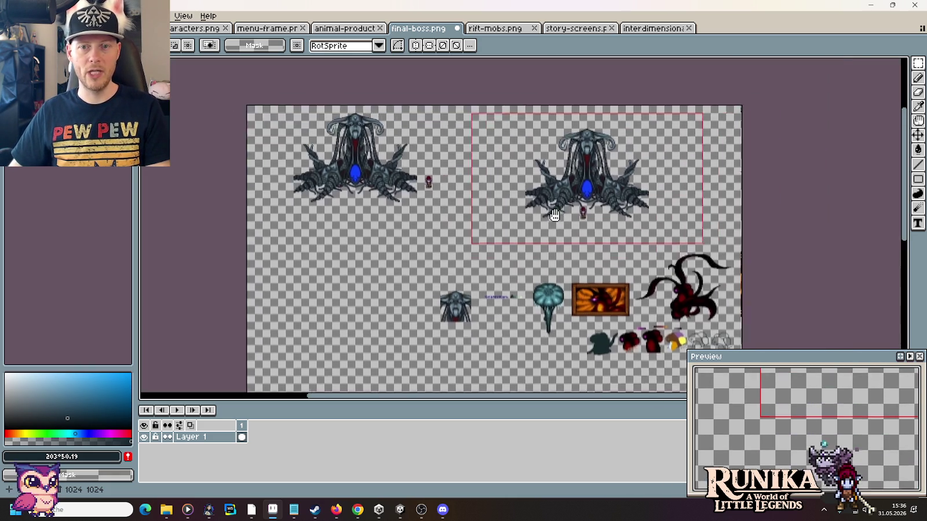
pyautogui.scroll(2, 432, 225)
pyautogui.moveTo(431, 226); pyautogui.dragTo(484, 203)
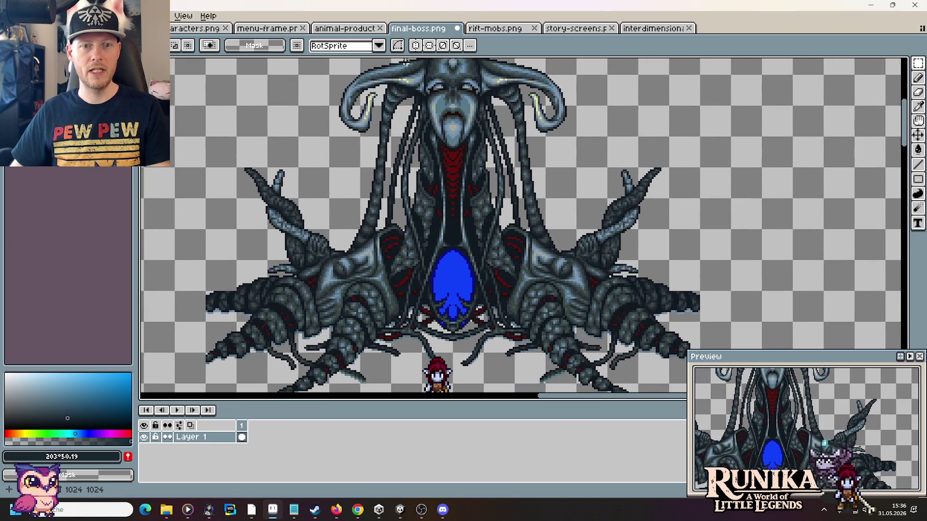
pyautogui.scroll(-1, 452, 215)
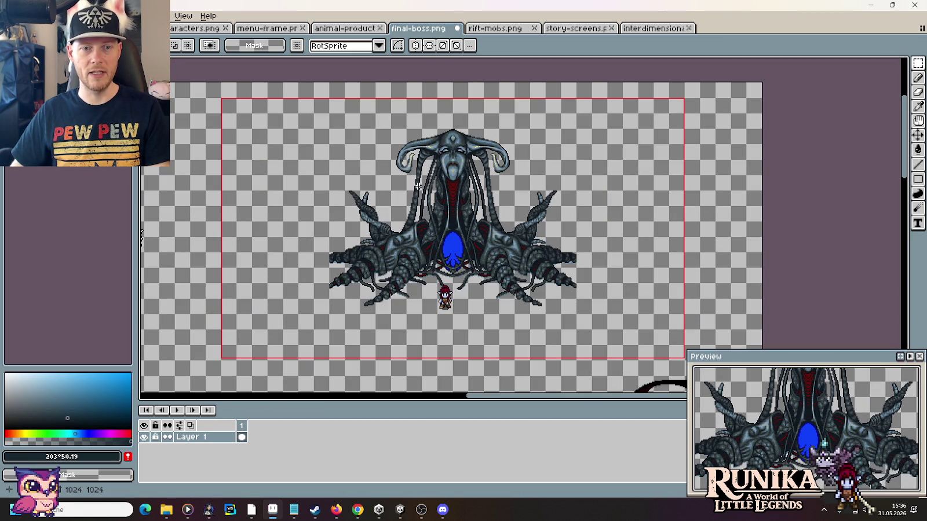
pyautogui.scroll(-5, 445, 331)
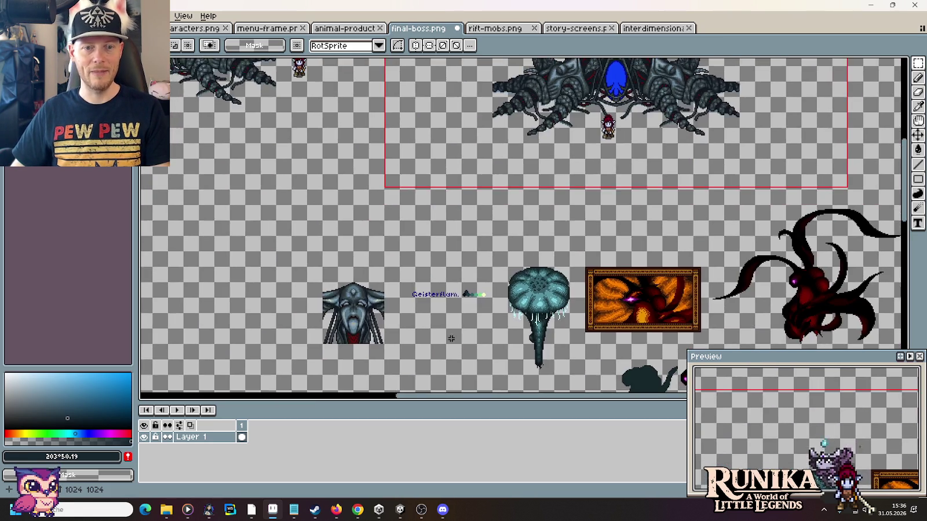
pyautogui.scroll(1, 535, 192)
pyautogui.scroll(1, 503, 233)
pyautogui.scroll(-1, 502, 234)
pyautogui.scroll(1, 463, 207)
# Step: Move the brown-and-yellow bird sprite up to sit beneath the Geisterflam. label
pyautogui.hscroll(2, 464, 207)
pyautogui.hscroll(3, 306, 172)
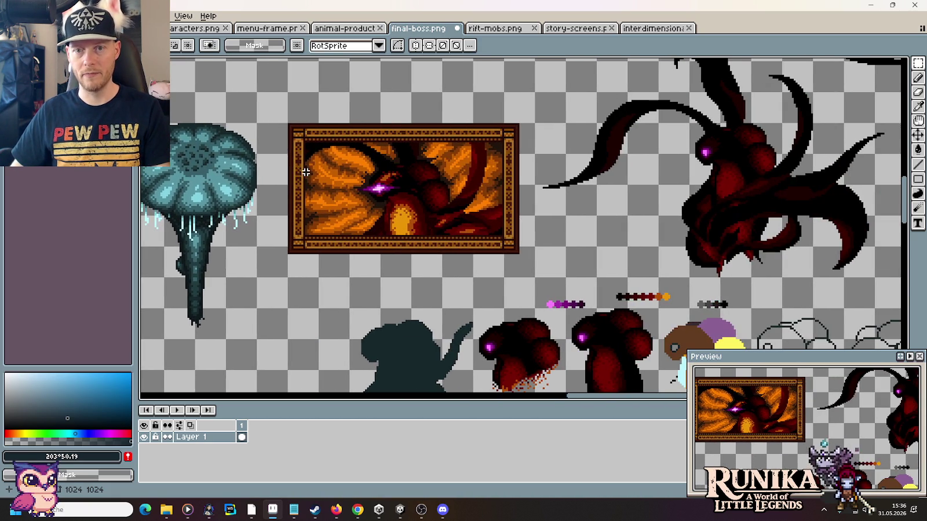
pyautogui.scroll(-2, 695, 132)
pyautogui.hscroll(2, 680, 250)
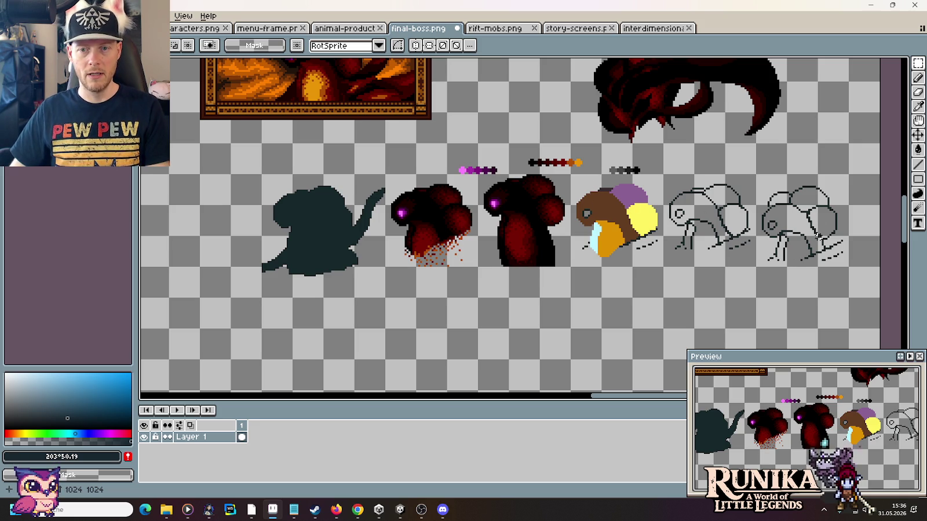
pyautogui.moveTo(569, 172)
pyautogui.mouseDown()
pyautogui.moveTo(664, 269)
pyautogui.moveTo(147, 271)
pyautogui.moveTo(515, 188)
pyautogui.mouseUp()
pyautogui.click(424, 173)
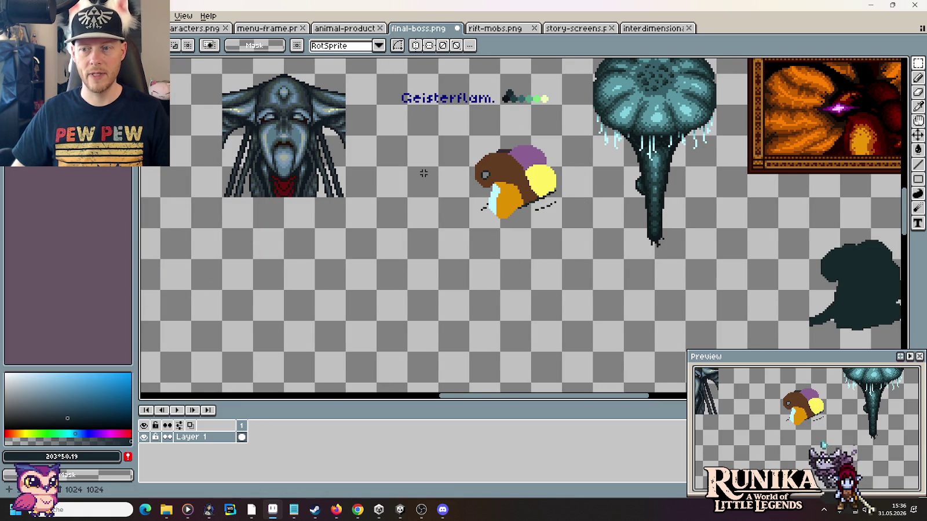
# Step: Shift the copied horned boss face down and left to line up beside the bird
pyautogui.moveTo(424, 174); pyautogui.dragTo(573, 232)
pyautogui.moveTo(500, 102); pyautogui.dragTo(373, 290)
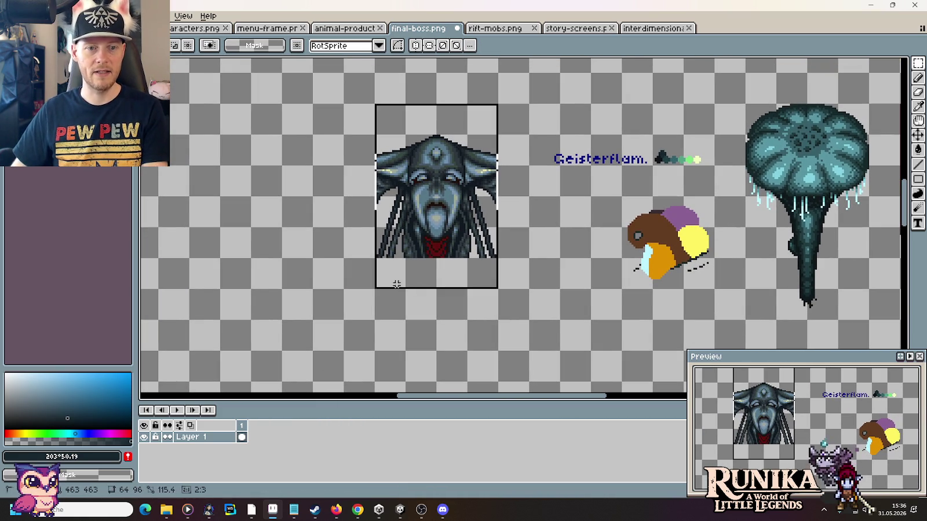
pyautogui.moveTo(416, 248); pyautogui.dragTo(385, 310)
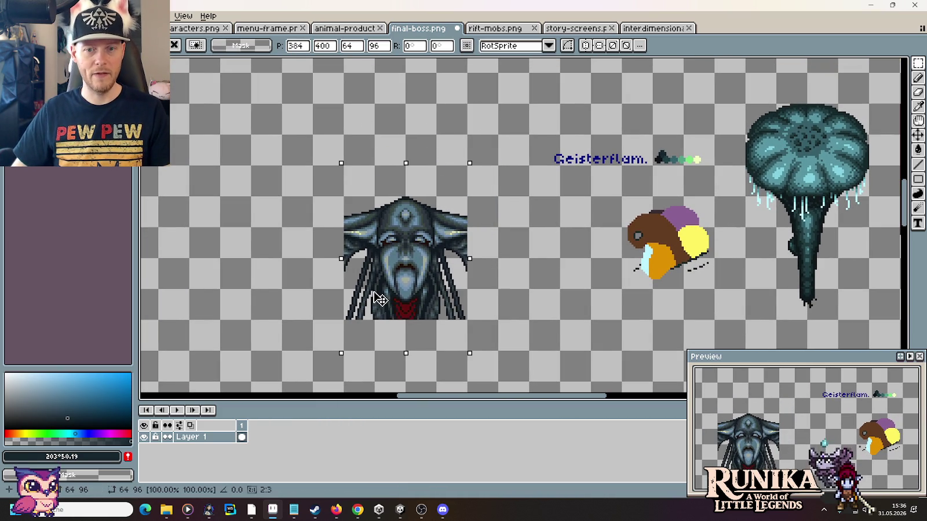
pyautogui.click(508, 237)
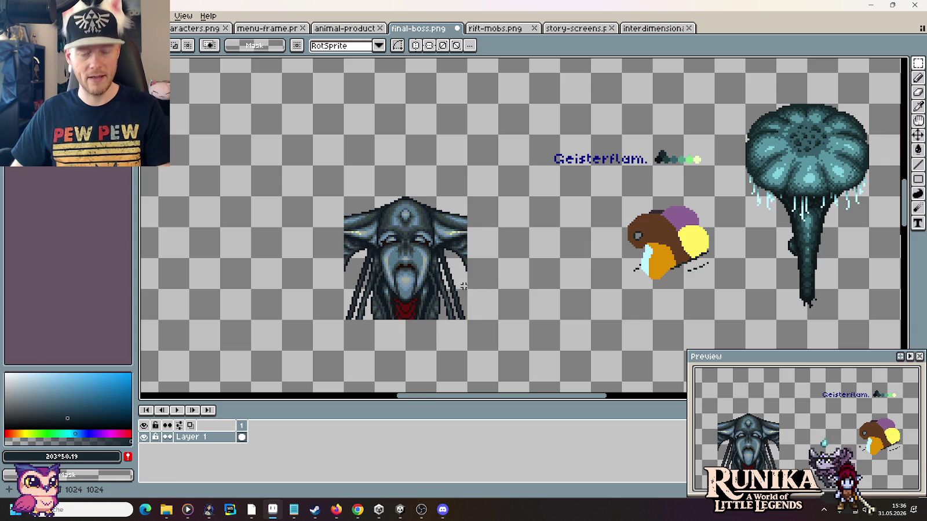
pyautogui.scroll(2, 552, 238)
# Step: Sample the dark colour #0d131b from the canvas for drawing
pyautogui.moveTo(552, 238)
pyautogui.mouseDown()
pyautogui.moveTo(518, 224)
pyautogui.moveTo(518, 195)
pyautogui.mouseUp()
pyautogui.moveTo(541, 160); pyautogui.dragTo(538, 188)
pyautogui.press('i')
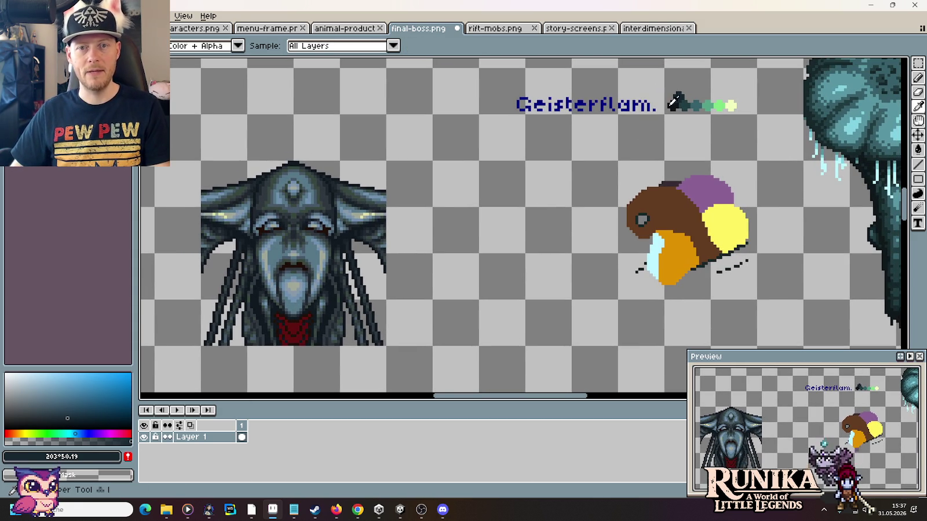
pyautogui.click(673, 104)
pyautogui.scroll(-2, 566, 229)
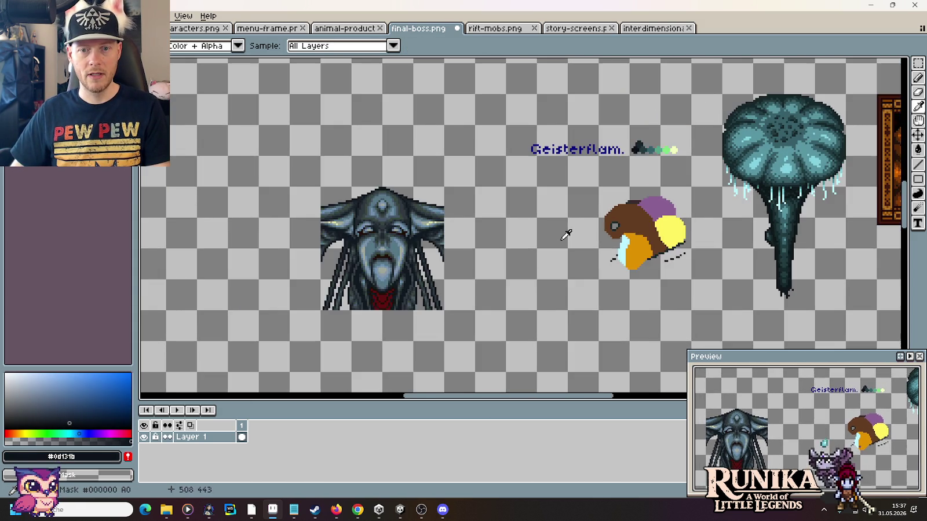
pyautogui.hscroll(2, 579, 225)
pyautogui.hscroll(4, 628, 218)
pyautogui.hscroll(-4, 628, 217)
pyautogui.scroll(1, 631, 223)
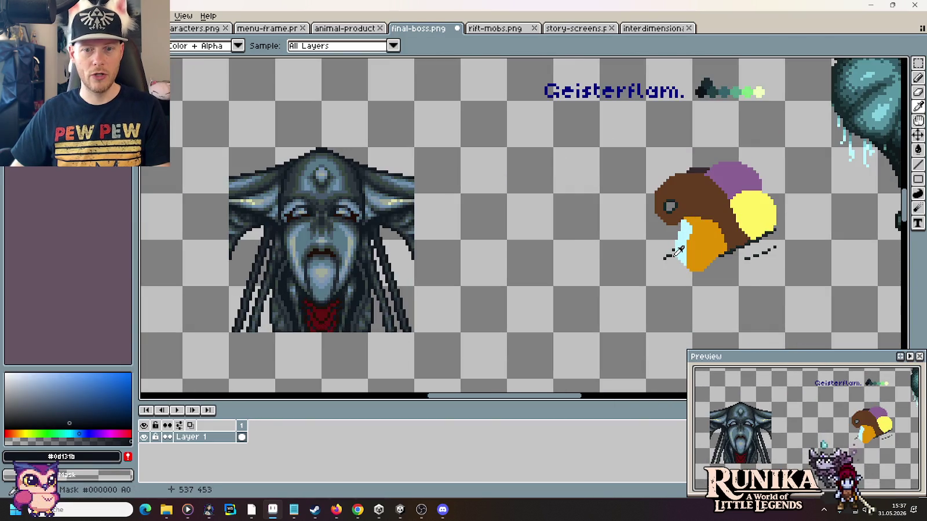
pyautogui.scroll(1, 637, 229)
pyautogui.scroll(-1, 604, 306)
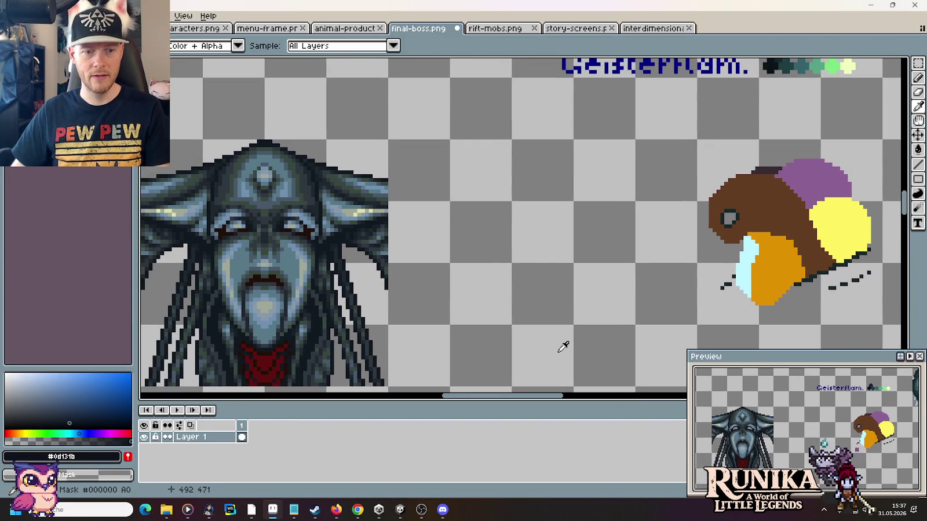
pyautogui.scroll(1, 558, 347)
pyautogui.press('b')
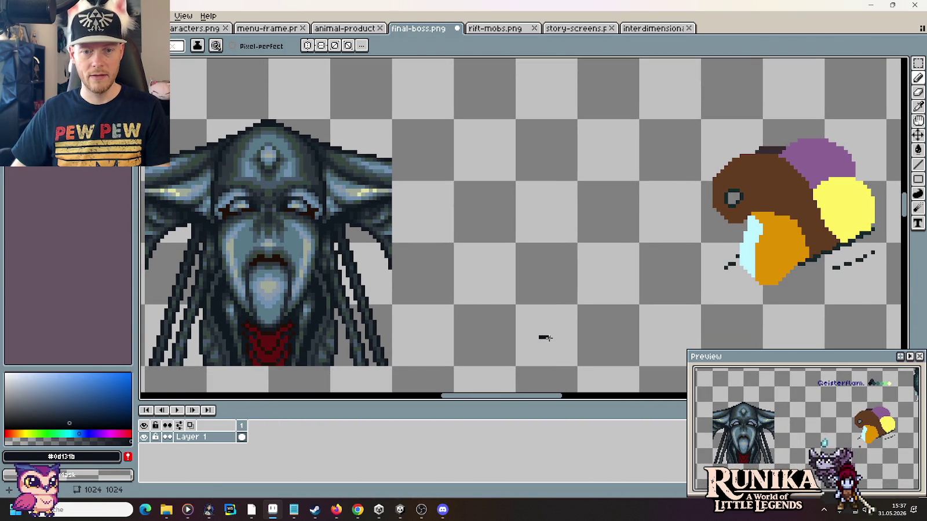
# Step: Draw a dark curved bracket-shaped line between the boss face and the bird
pyautogui.moveTo(551, 337); pyautogui.dragTo(557, 336)
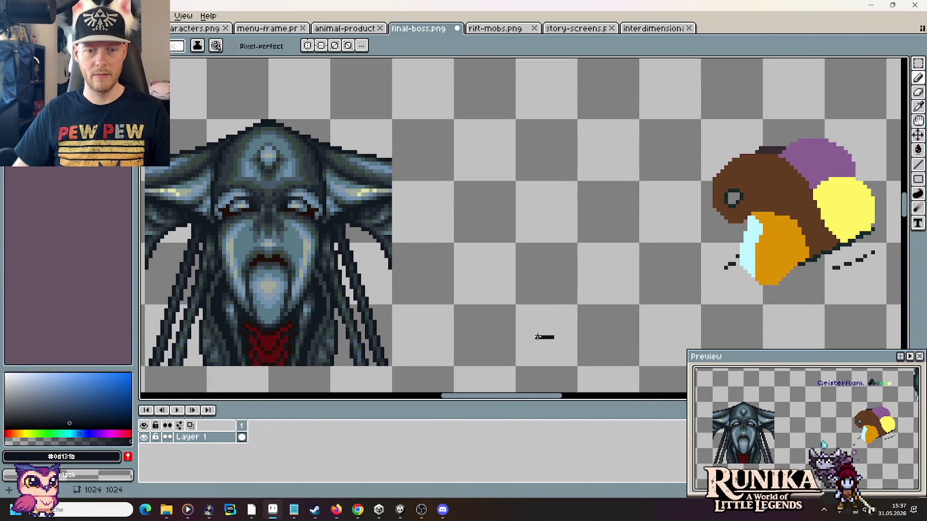
pyautogui.moveTo(536, 336)
pyautogui.mouseDown()
pyautogui.moveTo(501, 290)
pyautogui.moveTo(497, 243)
pyautogui.mouseUp()
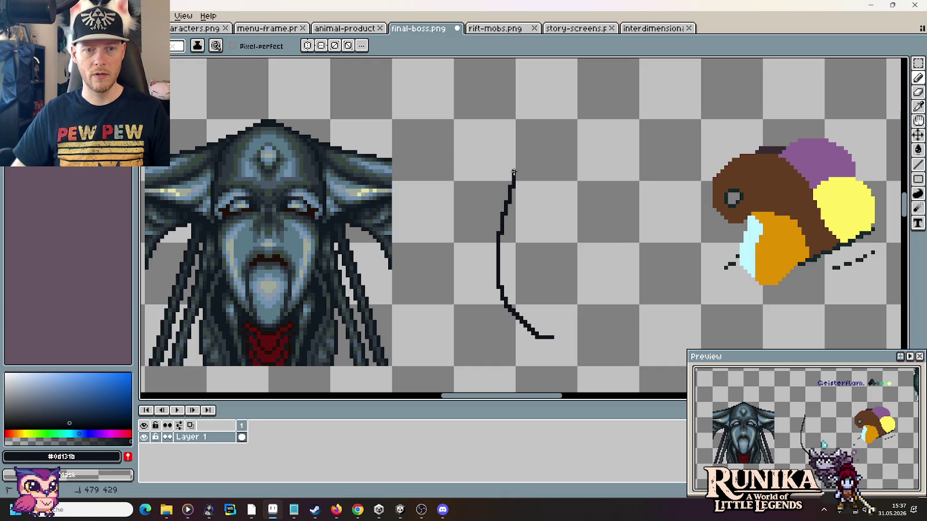
pyautogui.hotkey('ctrl', 'z')
pyautogui.hotkey('ctrl', 'z')
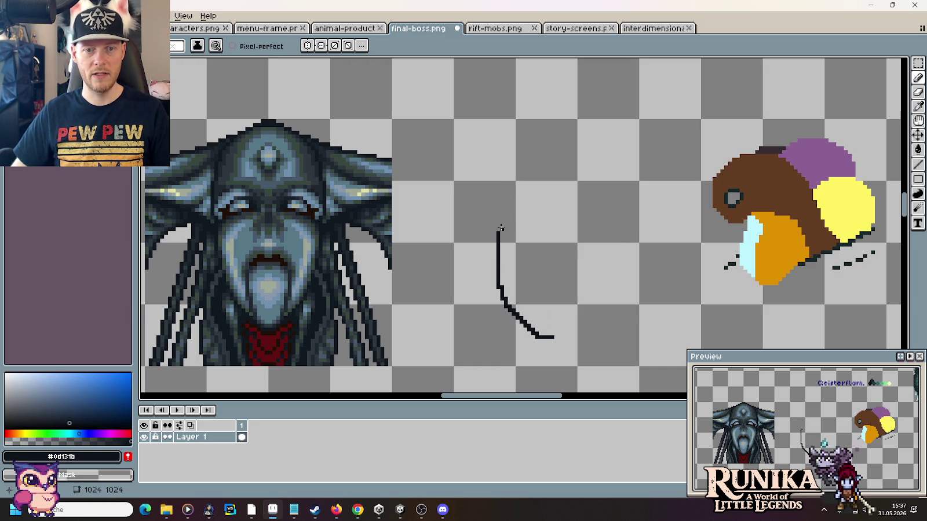
pyautogui.moveTo(498, 231); pyautogui.dragTo(498, 197)
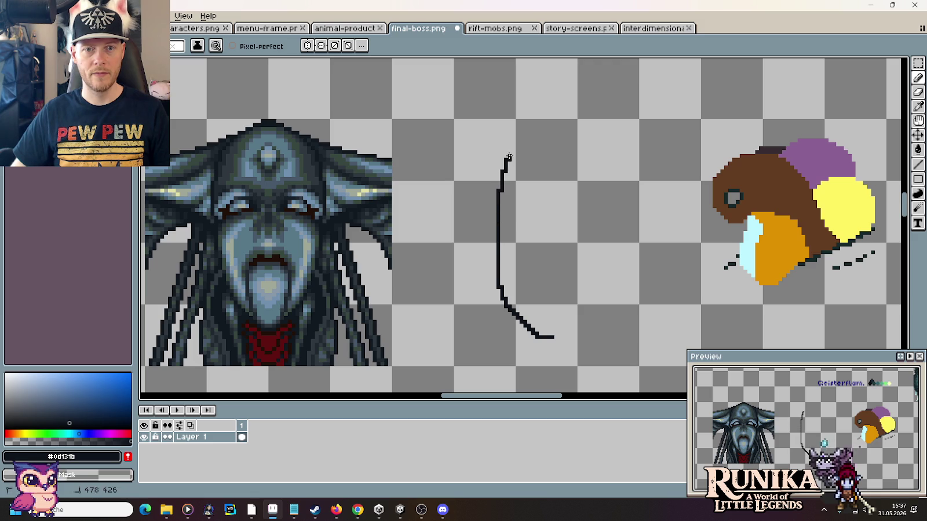
pyautogui.moveTo(536, 136); pyautogui.dragTo(553, 129)
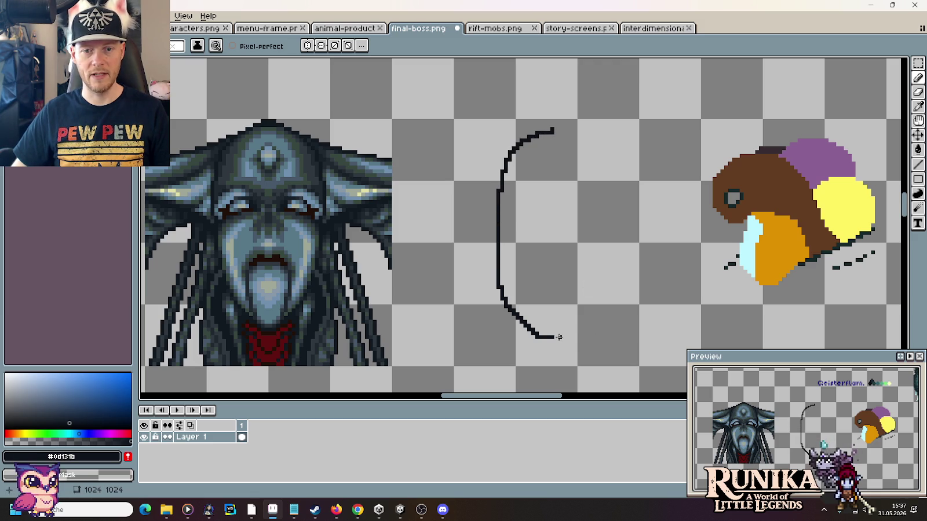
pyautogui.moveTo(558, 337); pyautogui.dragTo(580, 310)
# Step: Delete the stray diagonal stroke and select the curved bow line
pyautogui.press('m')
pyautogui.moveTo(604, 262); pyautogui.dragTo(561, 346)
pyautogui.press('Delete')
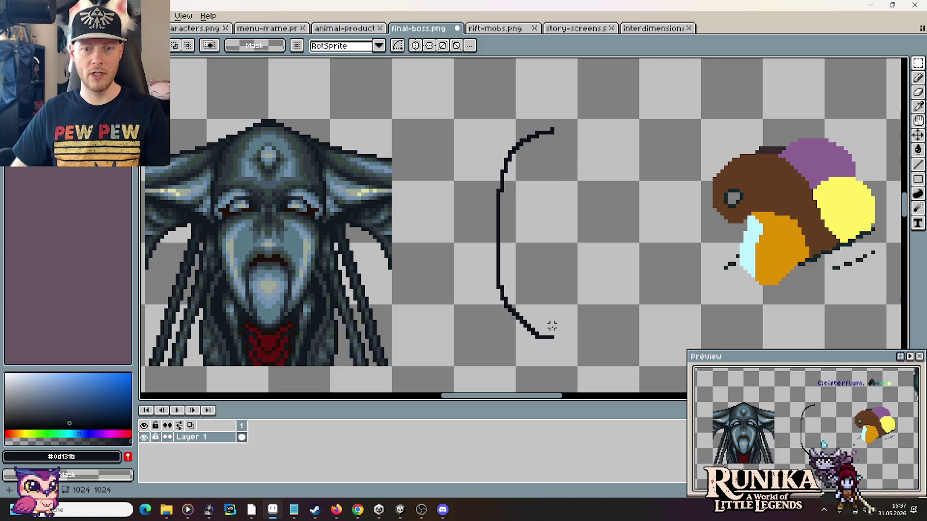
pyautogui.moveTo(562, 368); pyautogui.dragTo(470, 93)
# Step: Duplicate the curved stroke, flip it horizontally and join the halves into a tall oval
pyautogui.moveTo(538, 272); pyautogui.dragTo(600, 269)
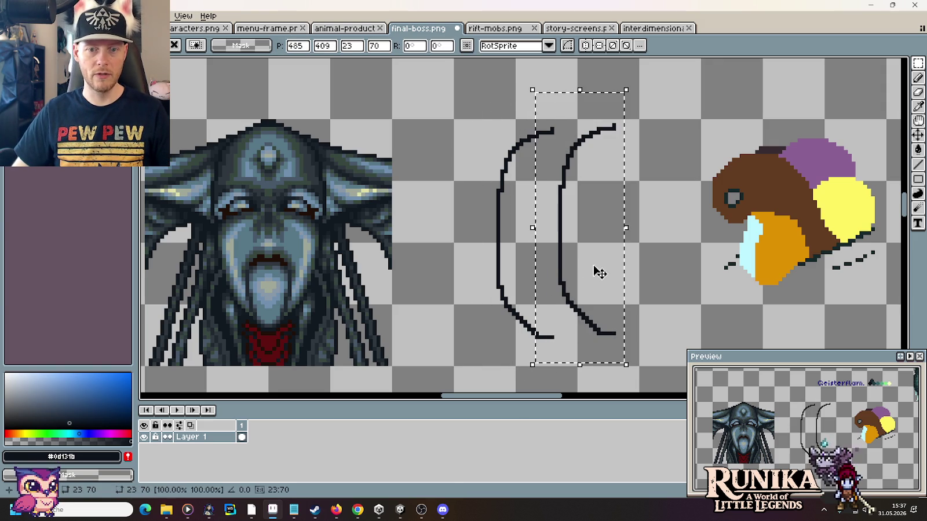
pyautogui.hotkey('alt', 'e')
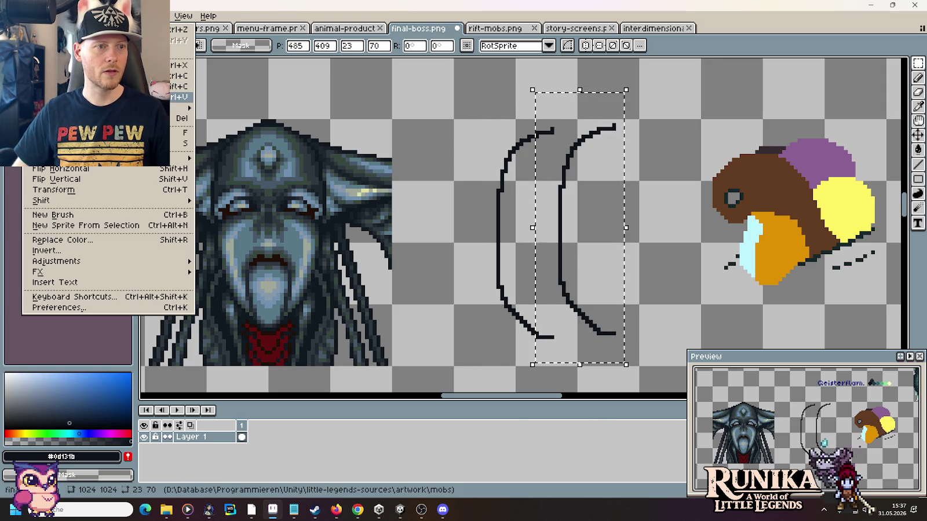
pyautogui.click(77, 174)
pyautogui.moveTo(559, 258); pyautogui.dragTo(560, 260)
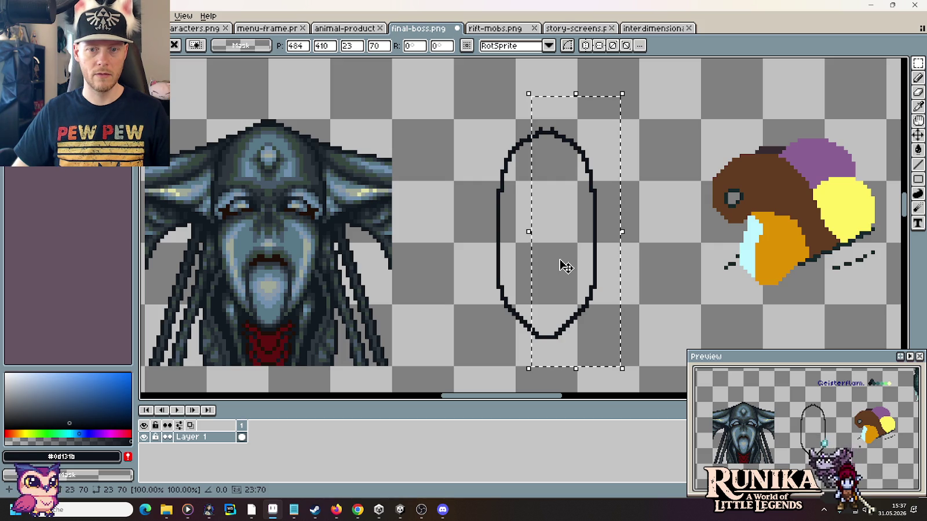
pyautogui.click(667, 274)
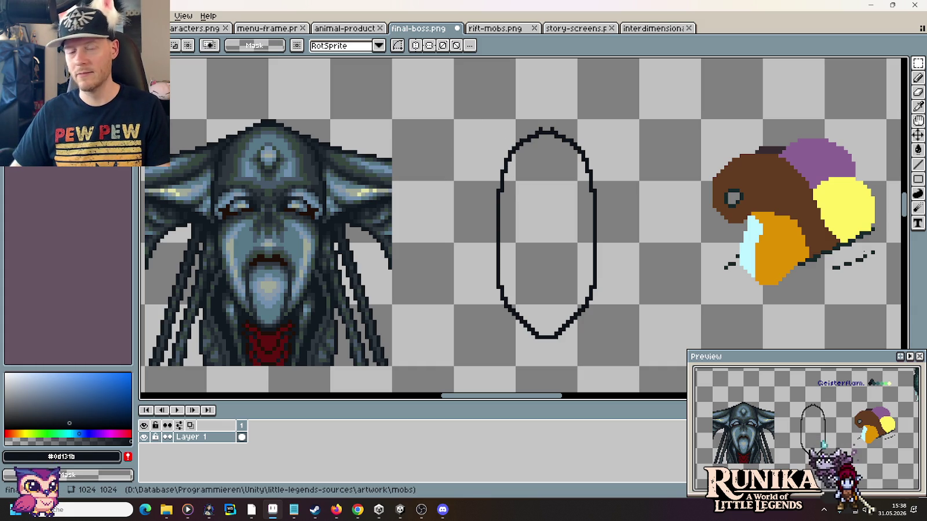
# Step: Select the whole oval outline and nudge it up a few pixels
pyautogui.moveTo(457, 111); pyautogui.dragTo(633, 229)
pyautogui.hotkey('ctrl', 'z')
pyautogui.hotkey('ctrl', 'z')
pyautogui.hotkey('ctrl', 'y')
pyautogui.moveTo(458, 120); pyautogui.dragTo(619, 240)
pyautogui.click(515, 311)
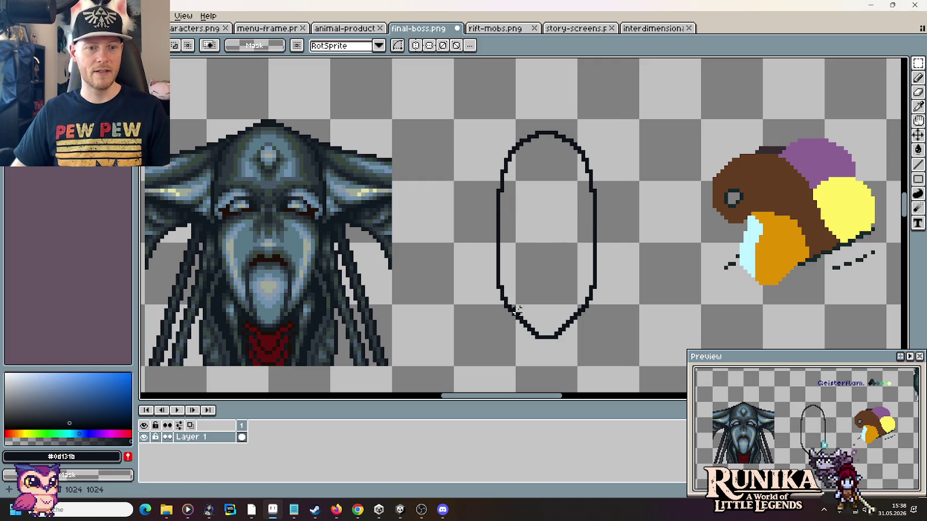
pyautogui.moveTo(254, 344); pyautogui.dragTo(588, 383)
pyautogui.moveTo(629, 360); pyautogui.dragTo(466, 108)
pyautogui.press('Up')
pyautogui.press('Up')
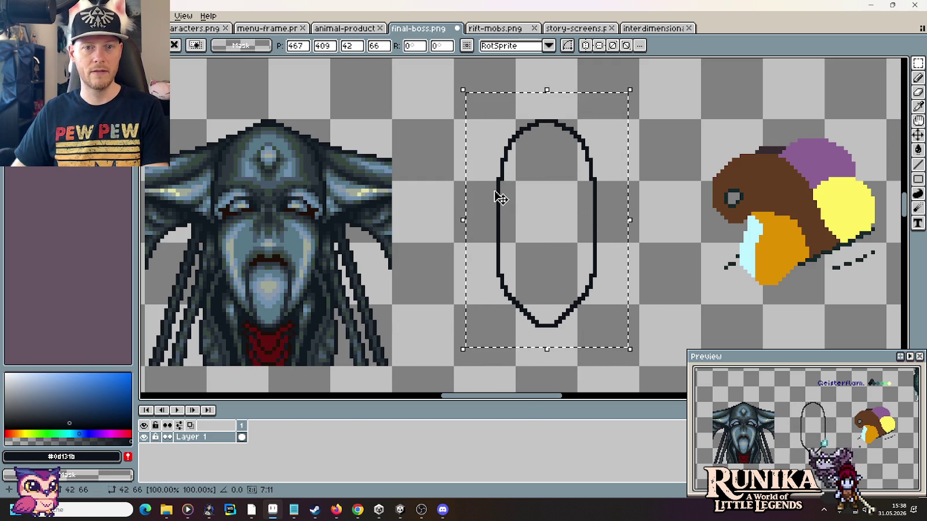
pyautogui.hotkey('ctrl', 'd')
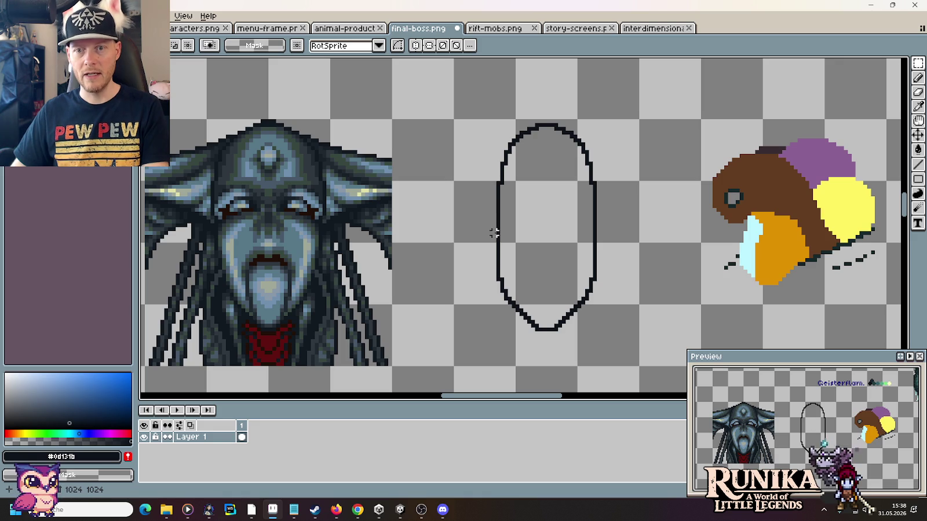
pyautogui.scroll(-3, 494, 233)
pyautogui.hscroll(5, 758, 217)
pyautogui.hscroll(2, 509, 190)
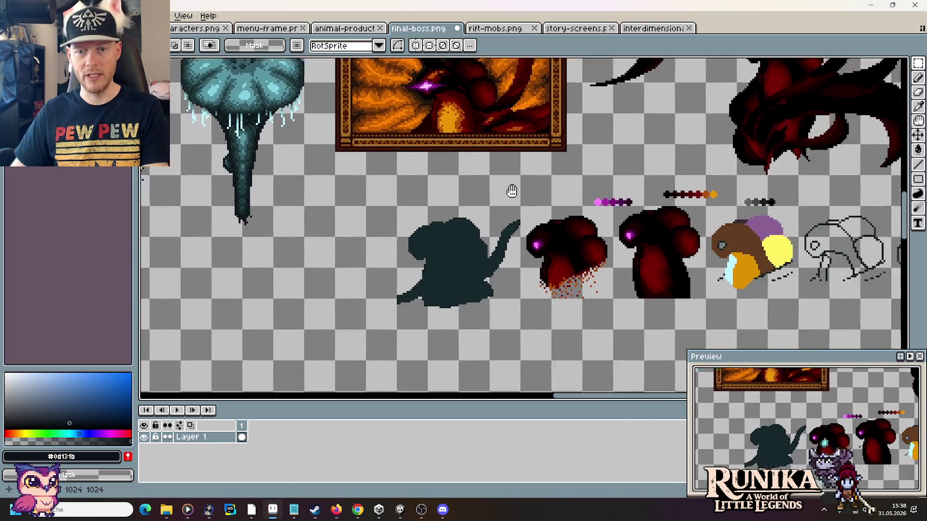
pyautogui.hscroll(1, 593, 234)
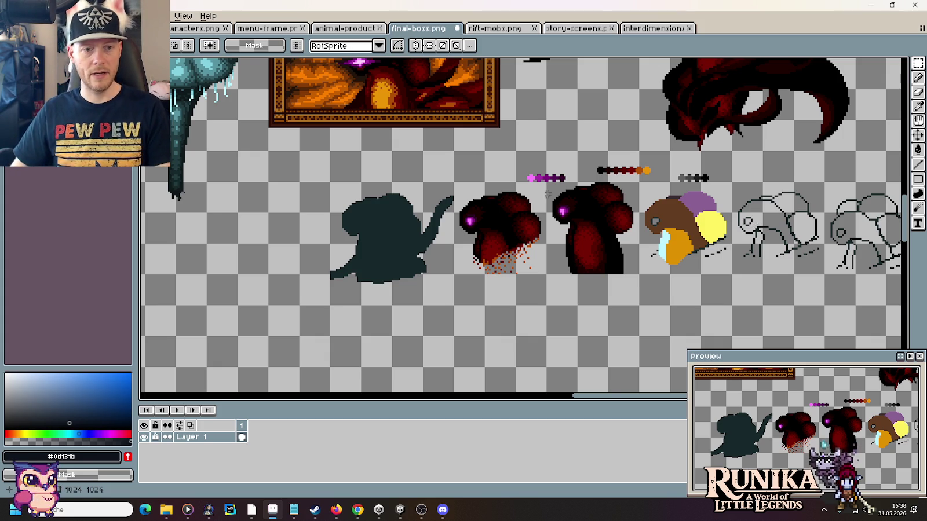
pyautogui.hscroll(5, 547, 194)
pyautogui.scroll(1, 434, 204)
pyautogui.scroll(1, 434, 204)
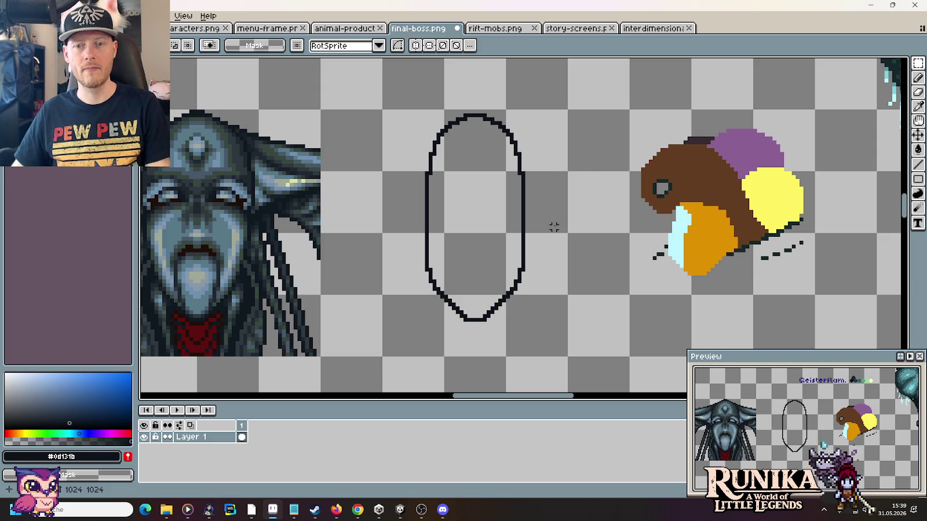
# Step: Draw two dark tail strands trailing from the oval's right side down past its base
pyautogui.press('i')
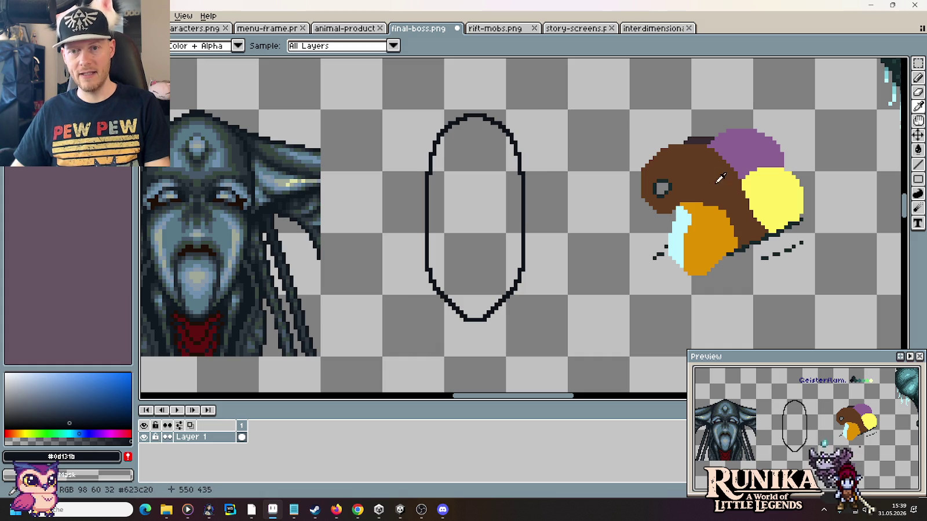
pyautogui.press('b')
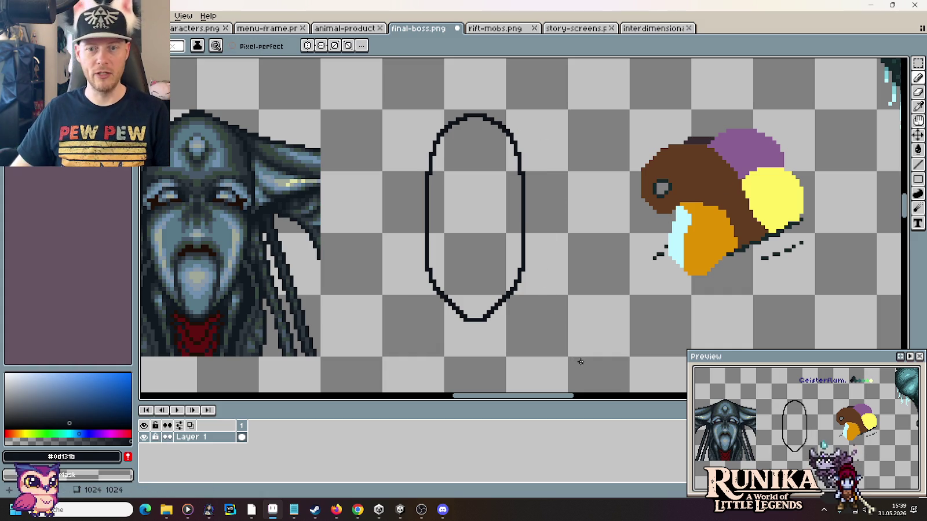
pyautogui.moveTo(584, 370); pyautogui.dragTo(554, 323)
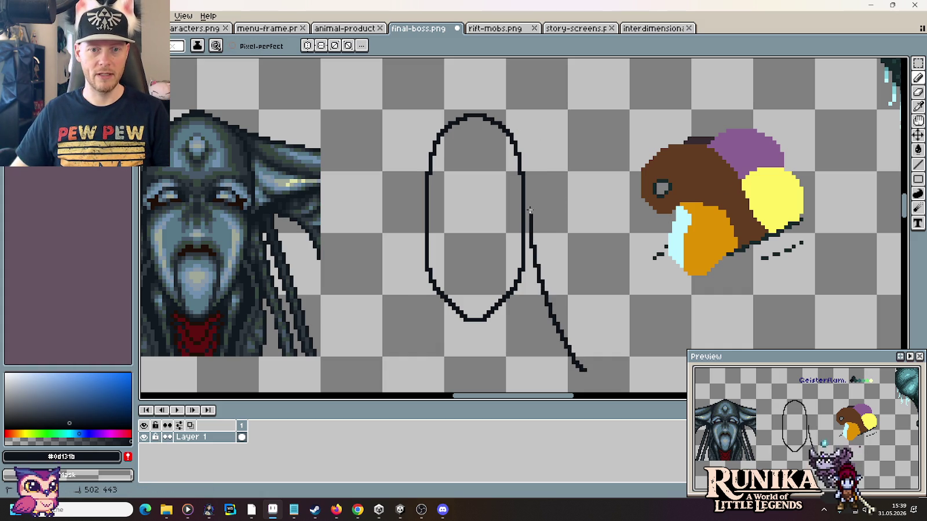
pyautogui.moveTo(530, 176); pyautogui.dragTo(524, 142)
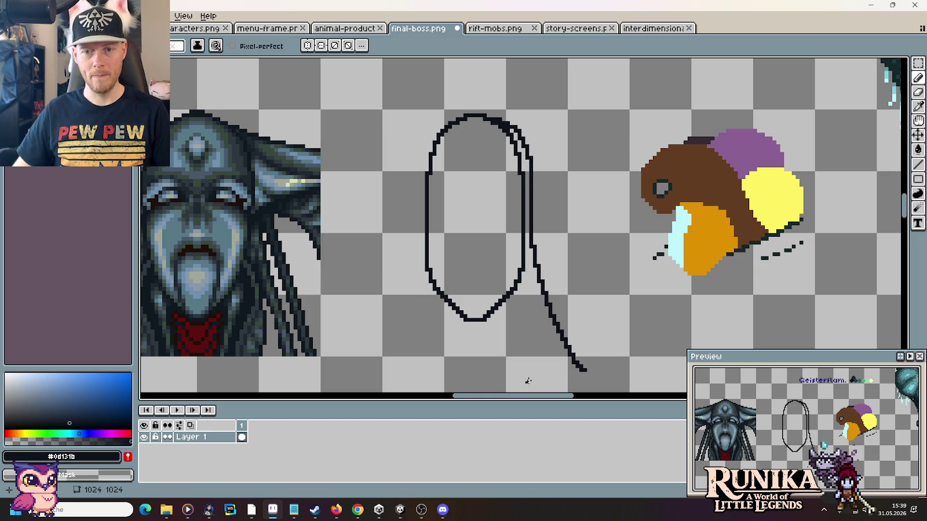
pyautogui.moveTo(534, 373); pyautogui.dragTo(520, 285)
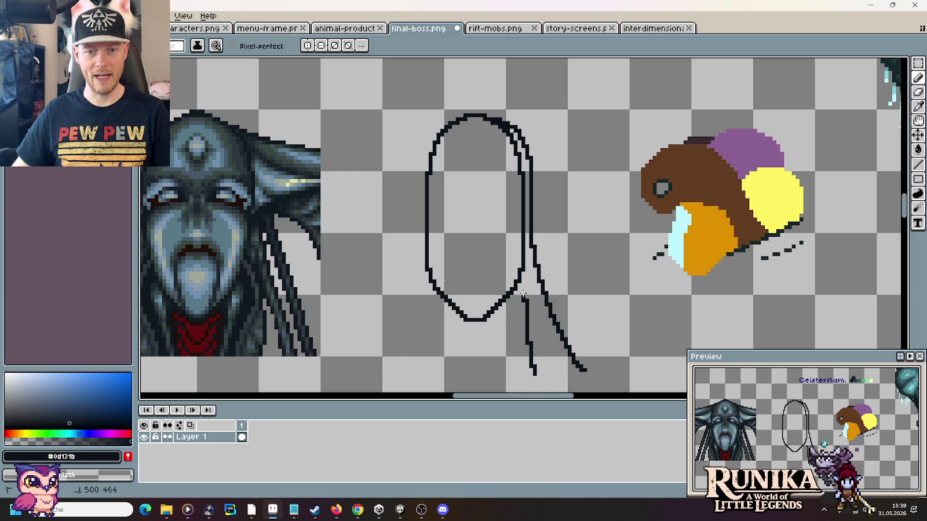
pyautogui.moveTo(435, 369); pyautogui.dragTo(442, 306)
pyautogui.hotkey('ctrl', 'z')
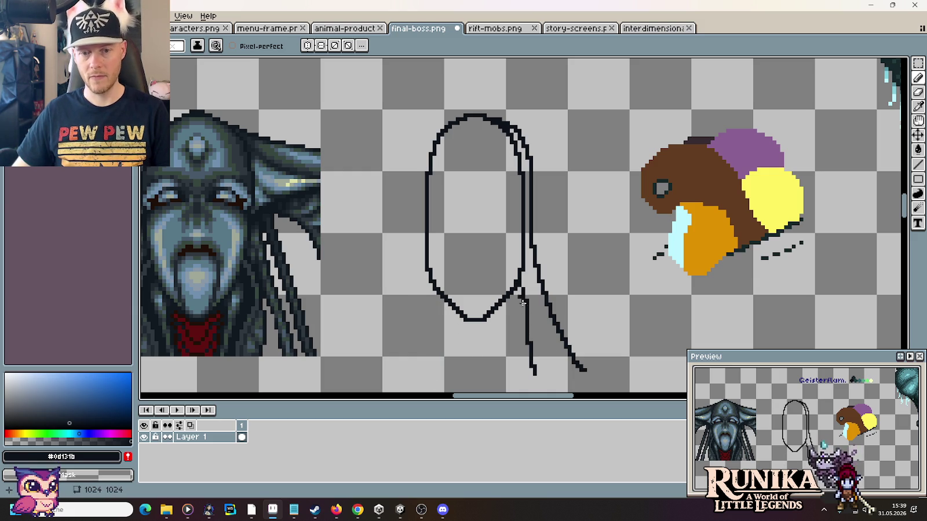
pyautogui.scroll(-1, 537, 308)
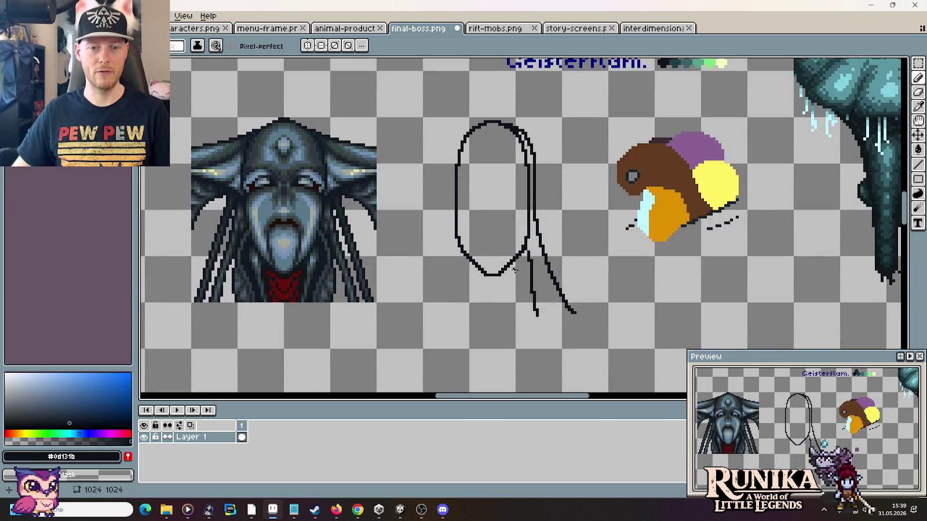
pyautogui.press('m')
pyautogui.scroll(1, 529, 269)
pyautogui.scroll(1, 529, 268)
# Step: Move a short piece of the inner tail line left and down
pyautogui.moveTo(520, 240); pyautogui.dragTo(547, 365)
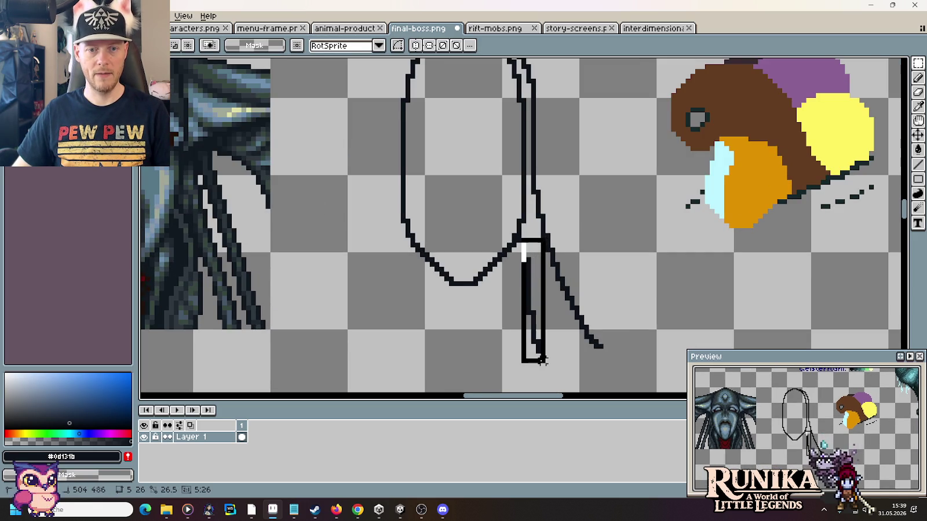
pyautogui.moveTo(538, 302)
pyautogui.mouseDown()
pyautogui.moveTo(530, 309)
pyautogui.moveTo(524, 300)
pyautogui.moveTo(522, 310)
pyautogui.mouseUp()
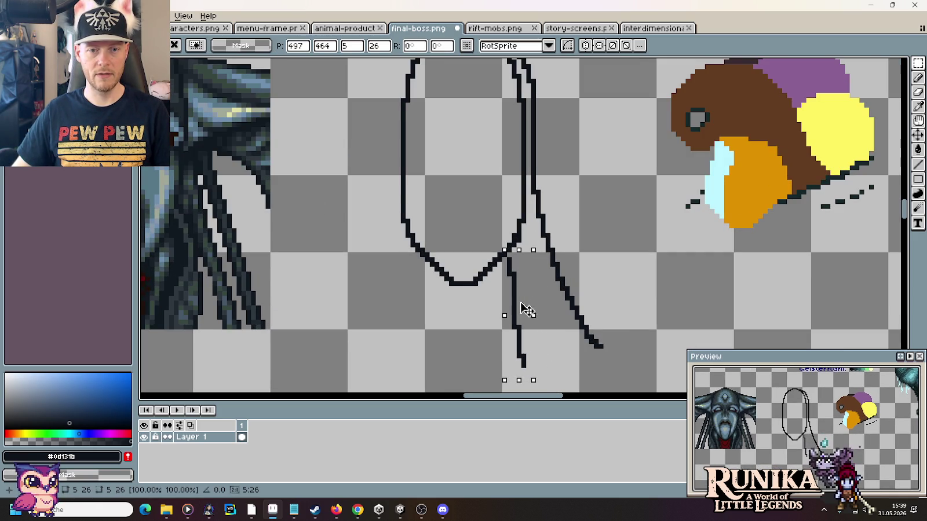
pyautogui.click(551, 297)
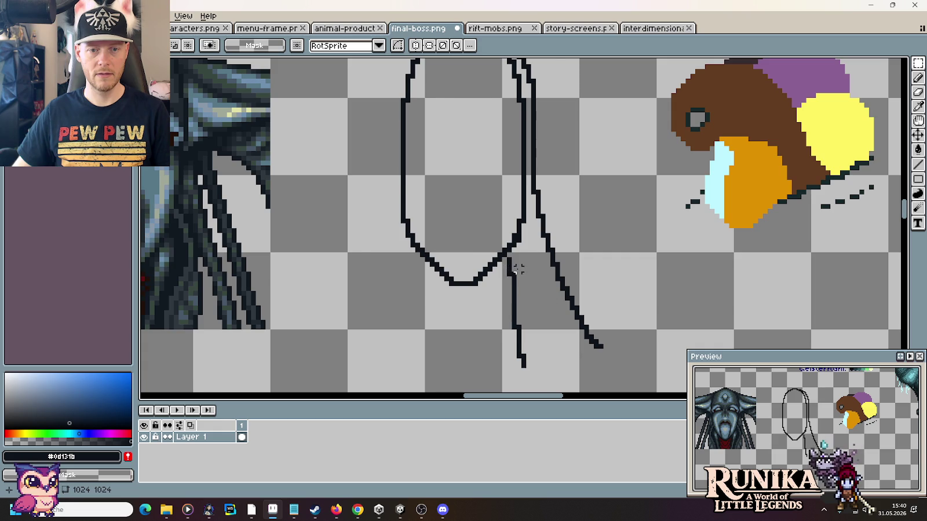
pyautogui.scroll(-2, 518, 269)
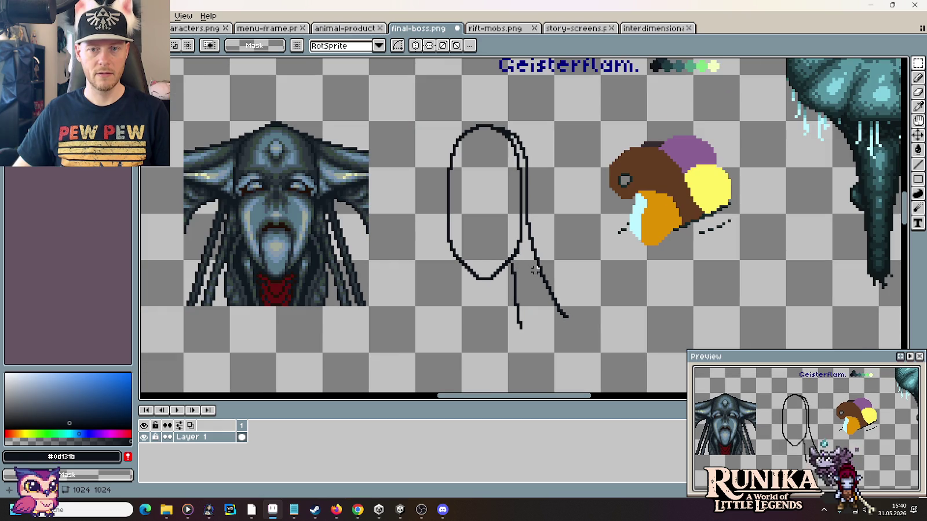
# Step: Shift the upper tail lines slightly right and nudge the lower vertical strand
pyautogui.moveTo(595, 349)
pyautogui.mouseDown()
pyautogui.moveTo(517, 196)
pyautogui.moveTo(523, 185)
pyautogui.mouseUp()
pyautogui.moveTo(559, 271); pyautogui.dragTo(572, 271)
pyautogui.press('Return')
pyautogui.click(511, 265)
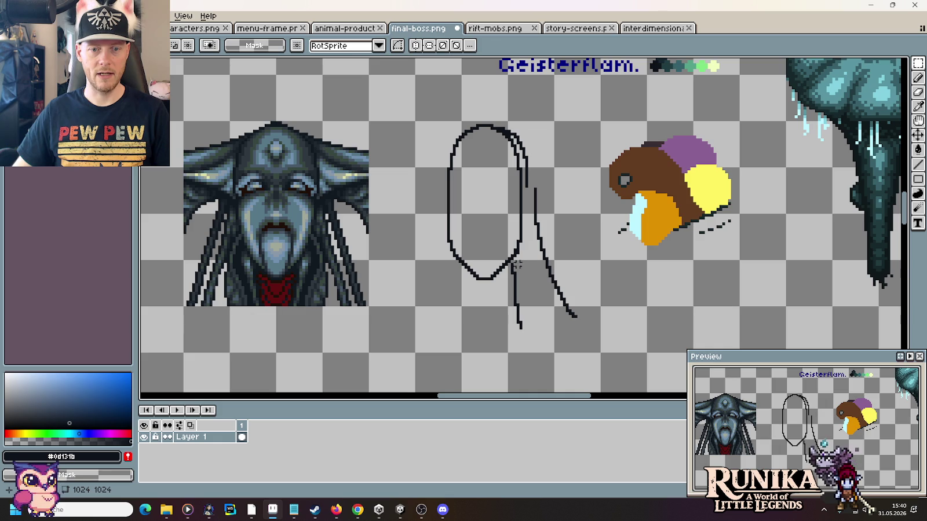
pyautogui.moveTo(510, 255)
pyautogui.mouseDown()
pyautogui.moveTo(548, 334)
pyautogui.moveTo(528, 319)
pyautogui.mouseUp()
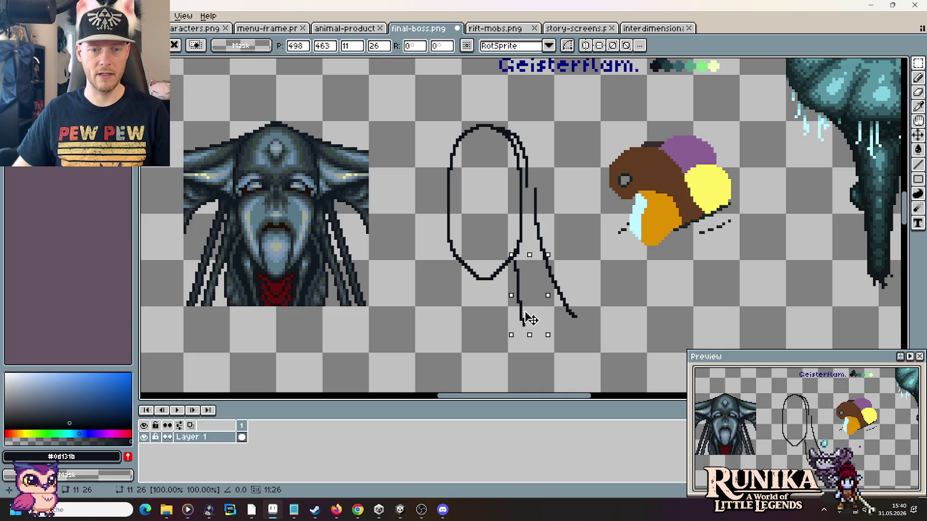
pyautogui.press('Return')
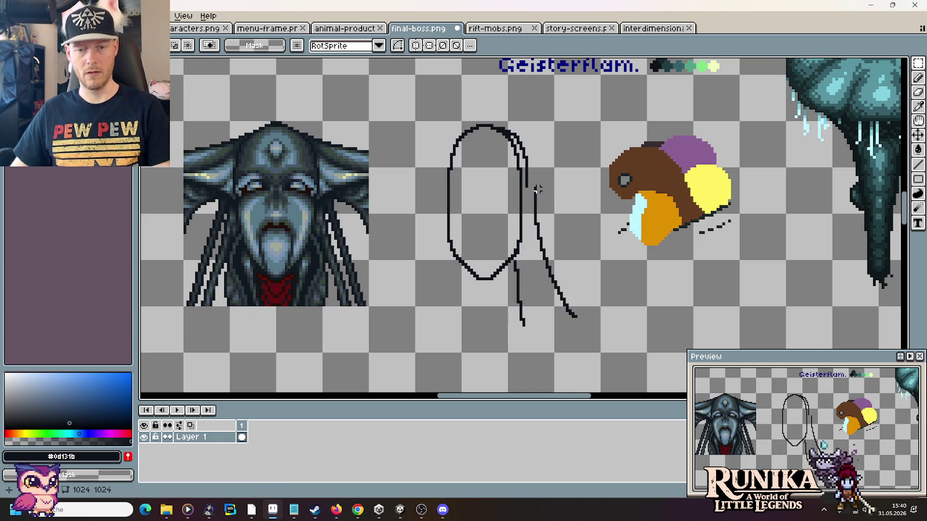
pyautogui.scroll(-4, 528, 185)
pyautogui.scroll(1, 510, 220)
pyautogui.scroll(1, 504, 232)
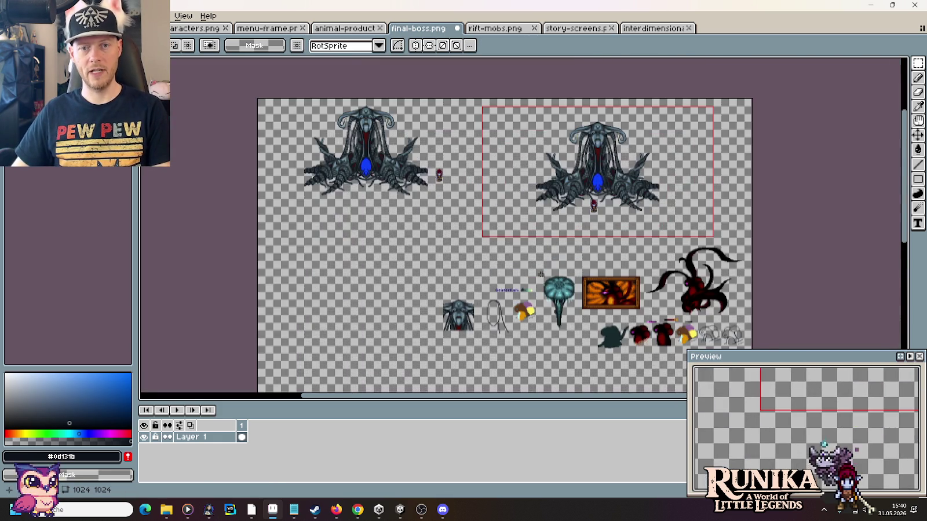
# Step: Nudge the lifted upper boss section a pixel or so and set it in place
pyautogui.scroll(1, 499, 245)
pyautogui.scroll(1, 500, 245)
pyautogui.scroll(1, 487, 231)
pyautogui.moveTo(477, 339)
pyautogui.mouseDown()
pyautogui.moveTo(388, 173)
pyautogui.moveTo(619, 99)
pyautogui.moveTo(528, 285)
pyautogui.mouseUp()
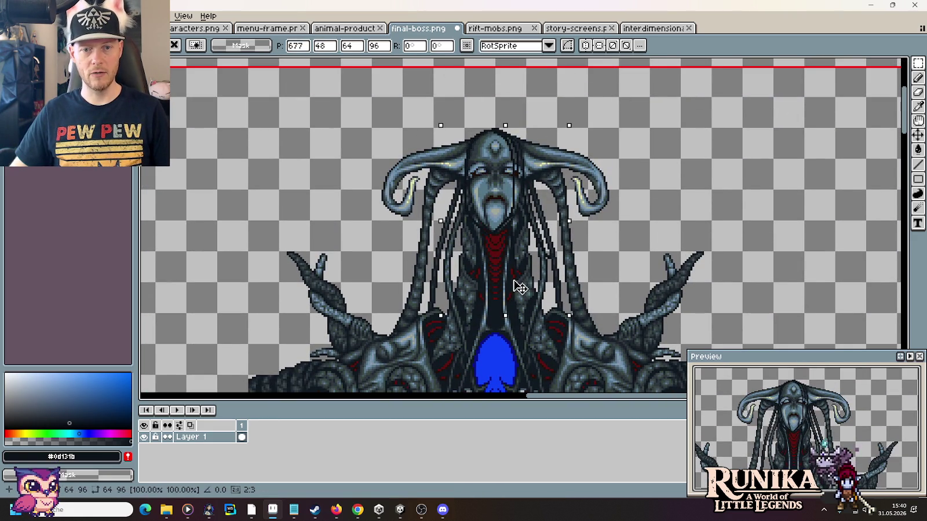
pyautogui.moveTo(528, 285); pyautogui.dragTo(525, 287)
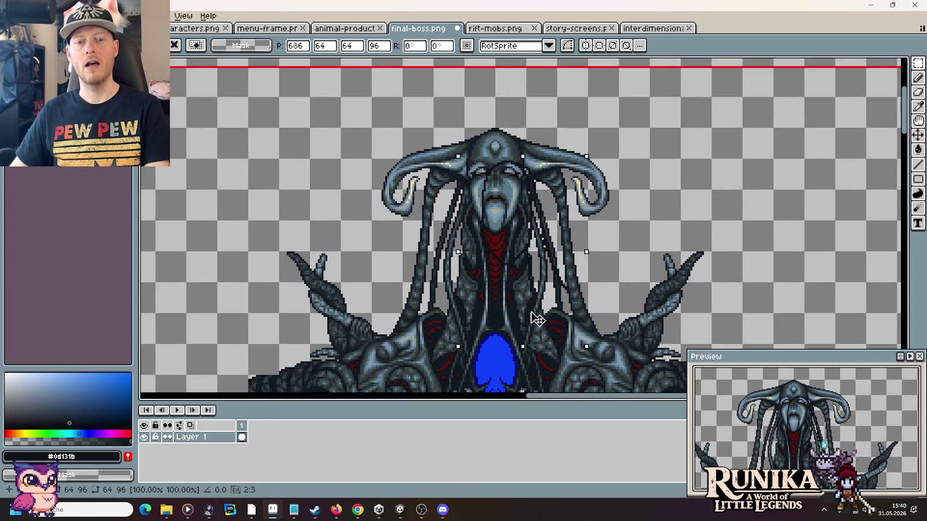
pyautogui.press('Return')
# Step: Zoom out and back in to review the oval and tail sketches
pyautogui.scroll(-1, 420, 348)
pyautogui.scroll(-1, 420, 325)
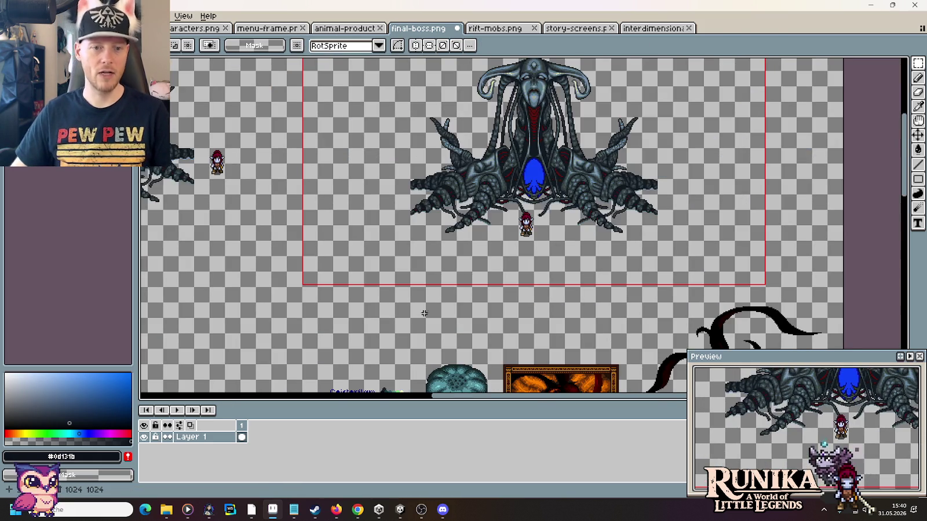
pyautogui.scroll(-1, 418, 278)
pyautogui.scroll(1, 384, 267)
pyautogui.scroll(1, 414, 221)
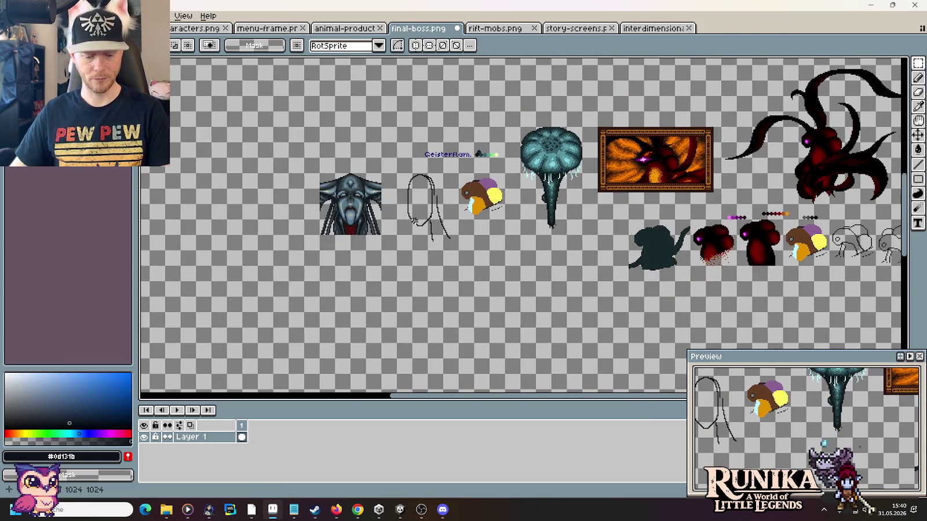
pyautogui.scroll(1, 404, 247)
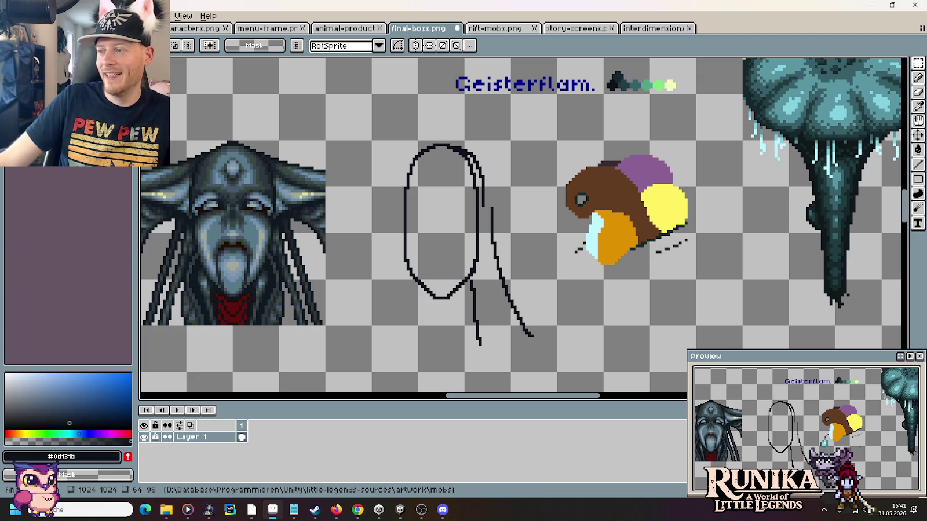
pyautogui.hscroll(-5, 310, 212)
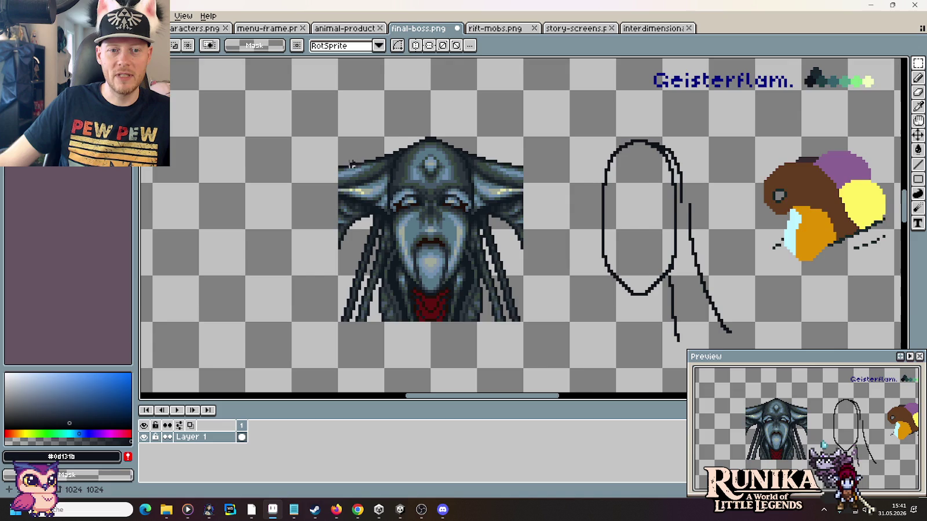
pyautogui.scroll(-5, 310, 212)
pyautogui.scroll(5, 377, 306)
pyautogui.scroll(2, 565, 227)
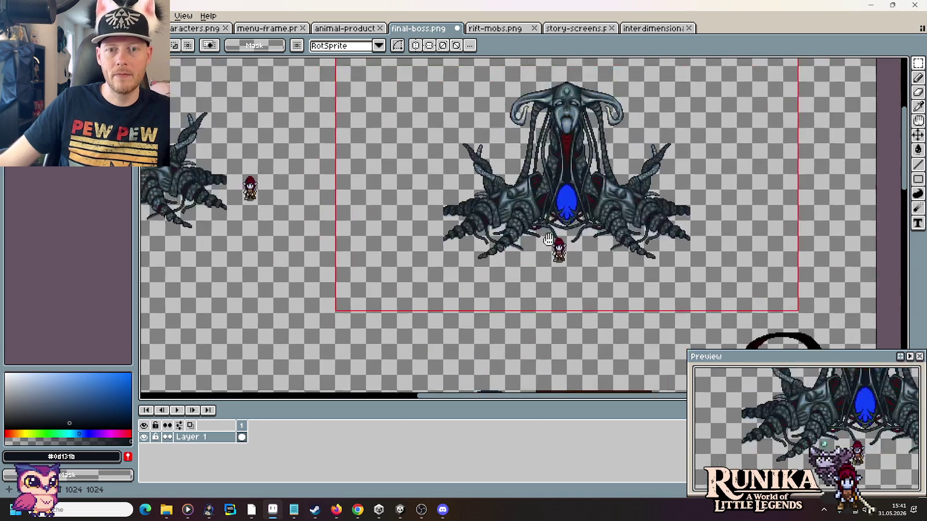
pyautogui.scroll(2, 565, 227)
pyautogui.scroll(1, 564, 228)
pyautogui.scroll(-1, 563, 230)
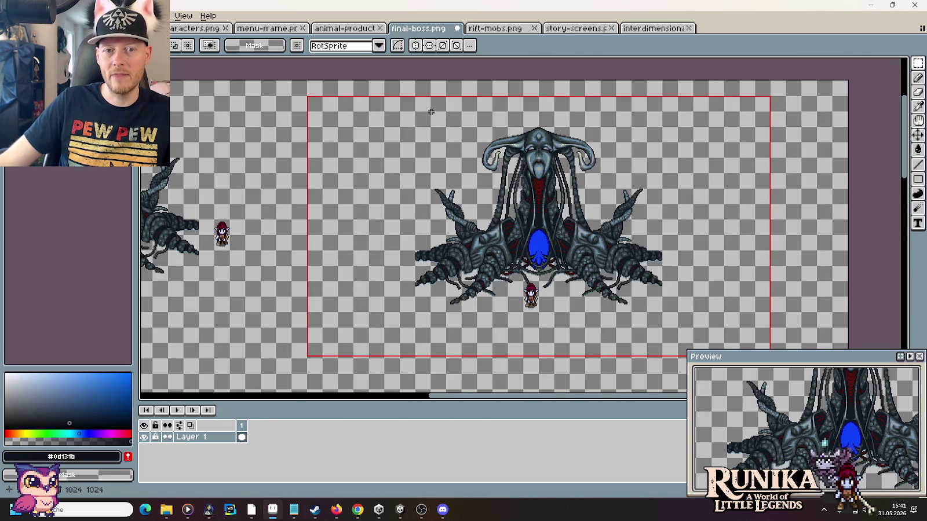
pyautogui.scroll(-5, 413, 357)
pyautogui.scroll(-1, 413, 348)
pyautogui.scroll(2, 455, 300)
pyautogui.scroll(1, 445, 276)
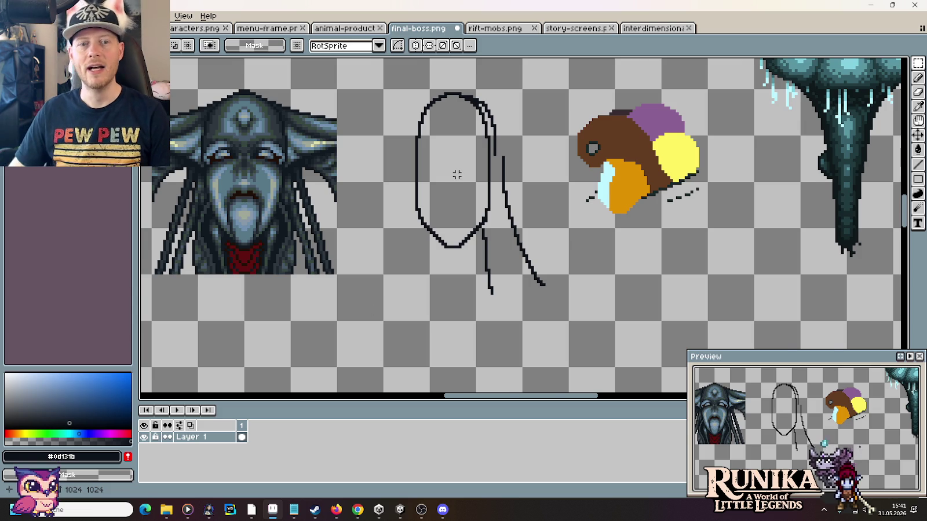
# Step: With the Pencil, erase the oval's inner right line and the stray dots beside it
pyautogui.scroll(2, 460, 185)
pyautogui.scroll(1, 530, 162)
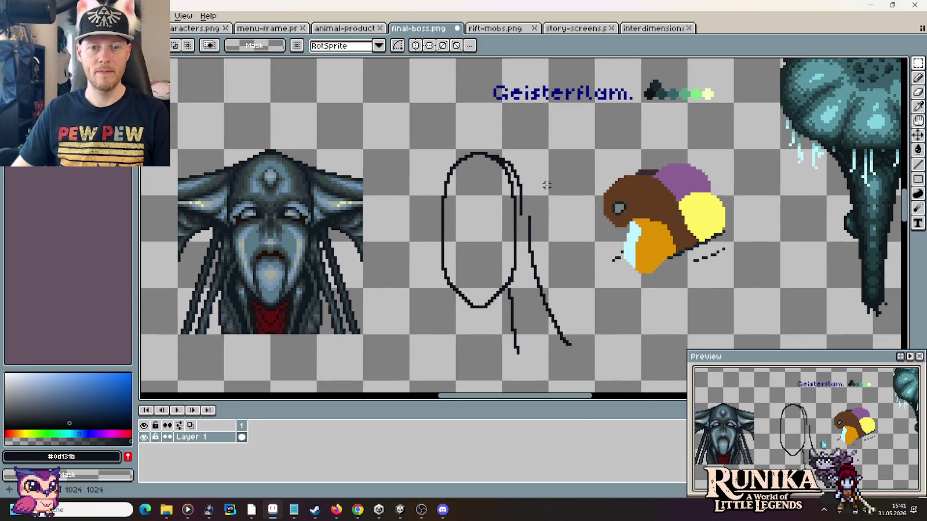
pyautogui.scroll(2, 546, 184)
pyautogui.press('b')
pyautogui.moveTo(496, 249); pyautogui.dragTo(492, 210)
pyautogui.click(489, 180)
pyautogui.moveTo(496, 272)
pyautogui.mouseDown()
pyautogui.moveTo(502, 216)
pyautogui.moveTo(493, 179)
pyautogui.mouseUp()
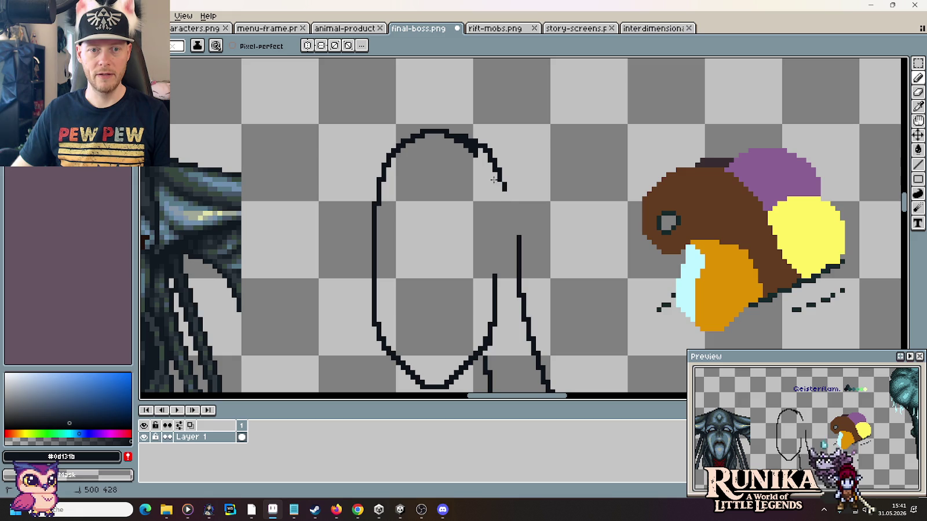
# Step: Erase the oval's upper-right outline and leftover dots, and shorten the vertical line's top
pyautogui.click(451, 135)
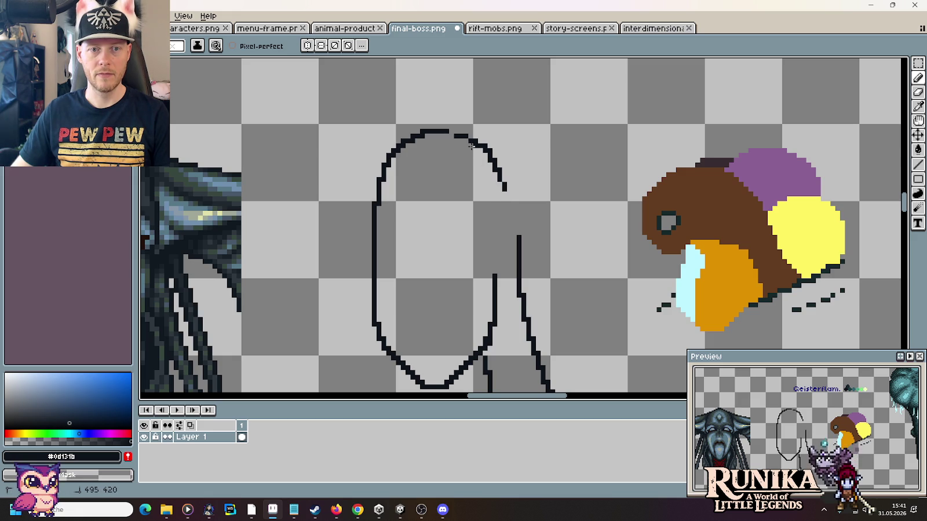
pyautogui.moveTo(456, 135)
pyautogui.mouseDown()
pyautogui.moveTo(470, 138)
pyautogui.moveTo(504, 190)
pyautogui.mouseUp()
pyautogui.click(484, 147)
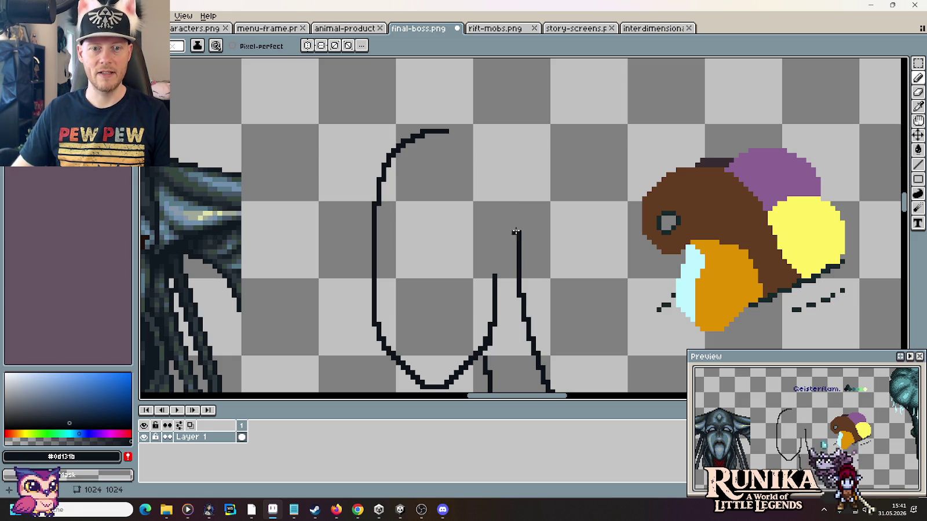
pyautogui.moveTo(517, 255); pyautogui.dragTo(509, 188)
# Step: Redraw the oval's upper-right curve and close the small gap at its top
pyautogui.moveTo(495, 154); pyautogui.dragTo(451, 127)
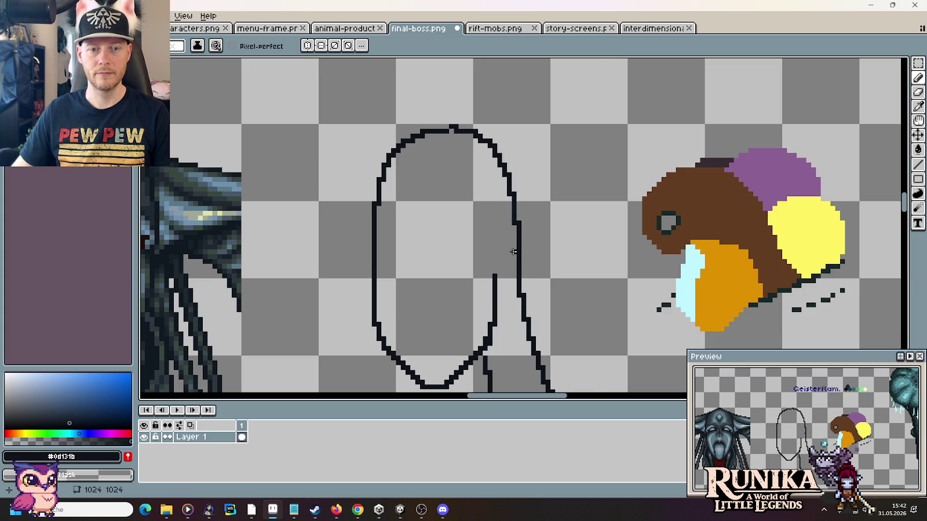
pyautogui.scroll(-3, 513, 252)
pyautogui.scroll(1, 569, 264)
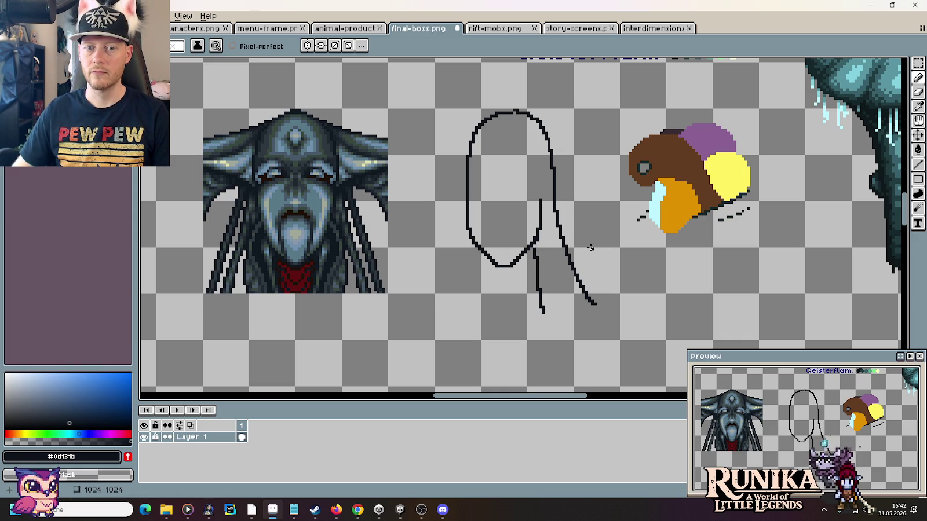
pyautogui.scroll(-1, 595, 257)
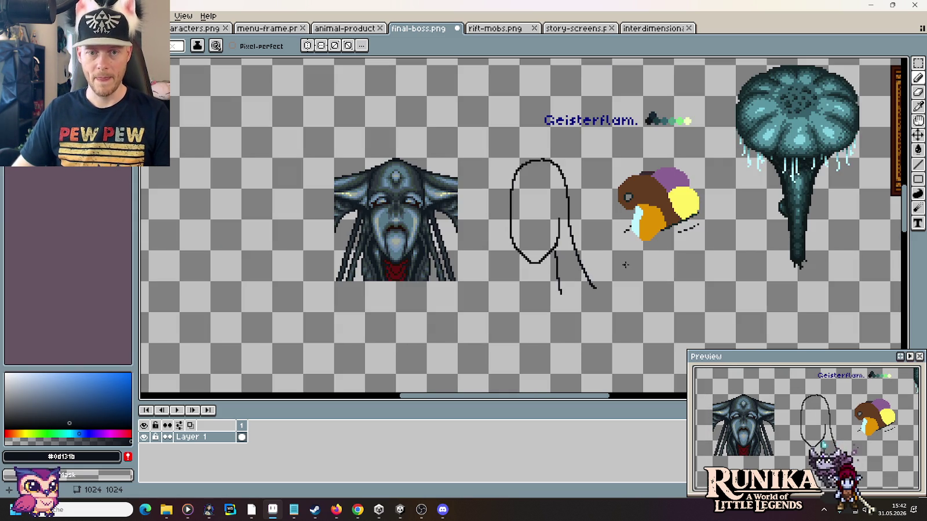
pyautogui.scroll(1, 577, 252)
pyautogui.scroll(1, 546, 212)
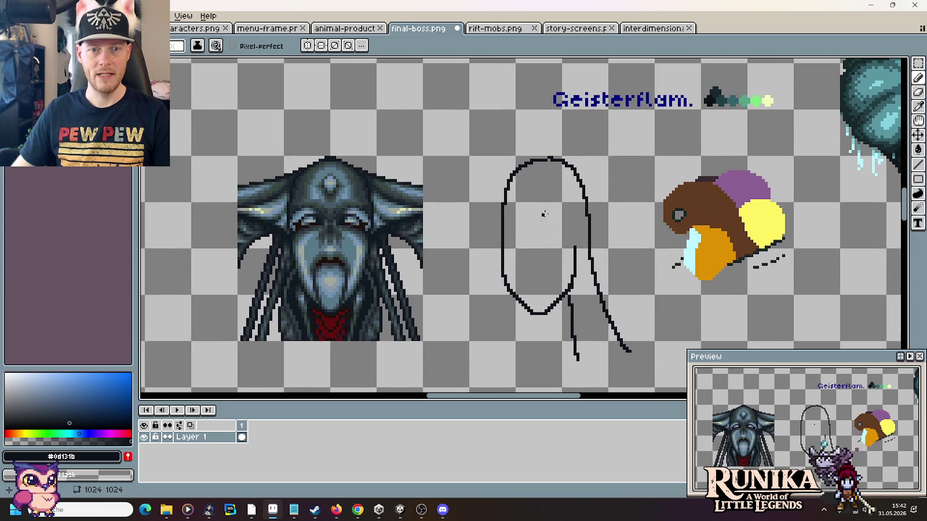
pyautogui.scroll(1, 537, 156)
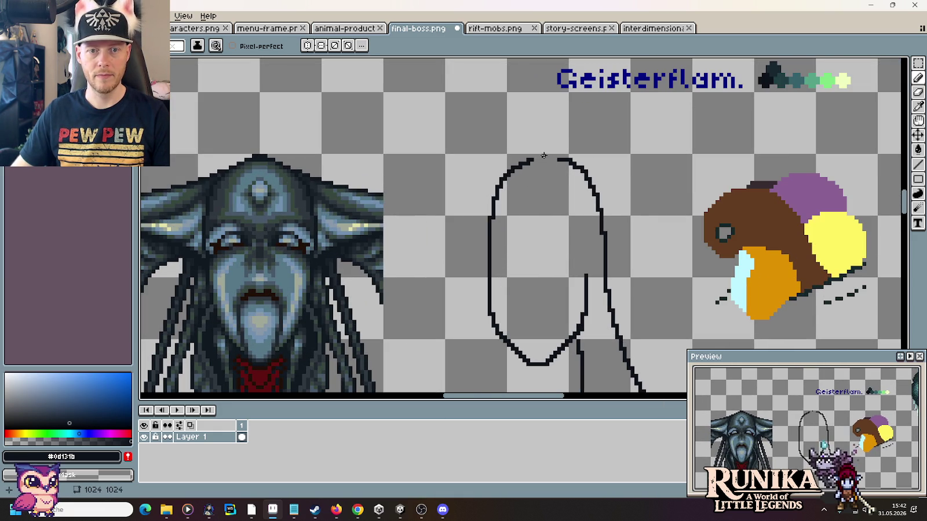
pyautogui.moveTo(542, 156); pyautogui.dragTo(551, 155)
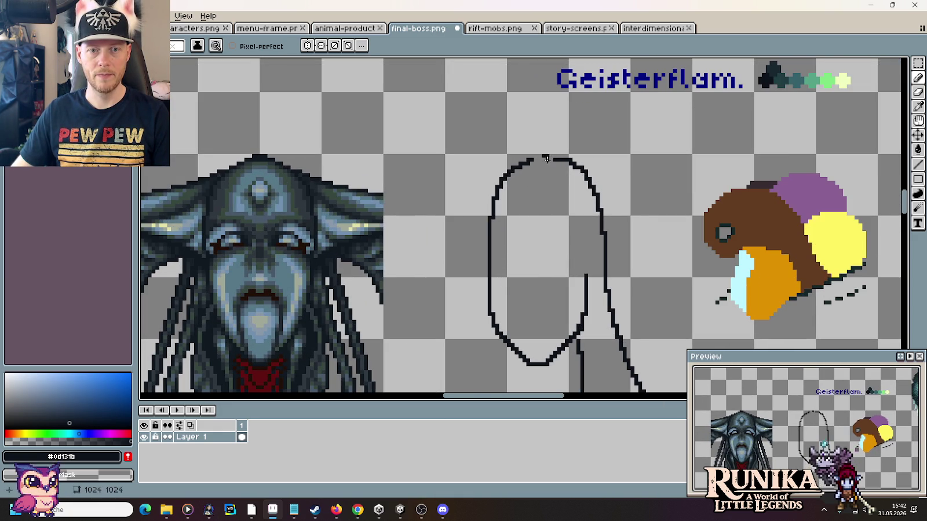
pyautogui.scroll(-1, 544, 274)
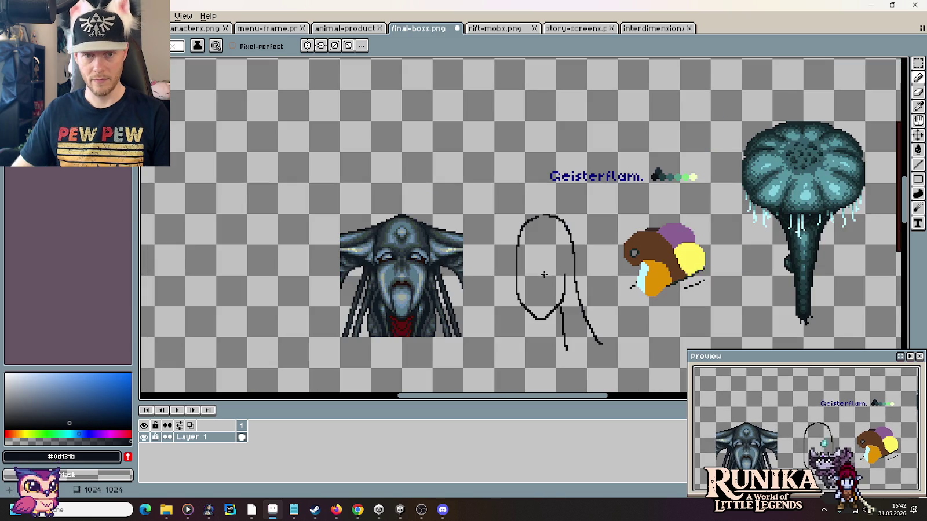
# Step: Marquee-select the oval's left side and delete it
pyautogui.press('m')
pyautogui.scroll(1, 536, 278)
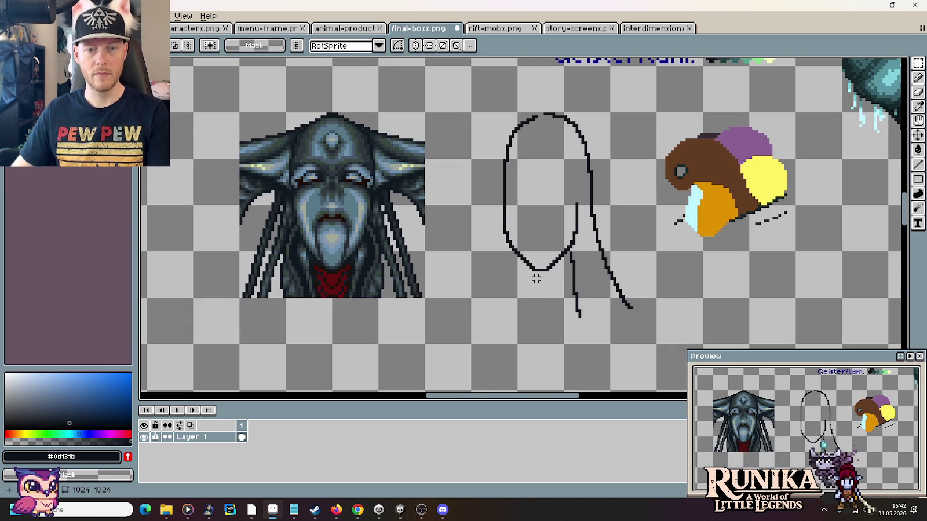
pyautogui.moveTo(537, 271); pyautogui.dragTo(497, 98)
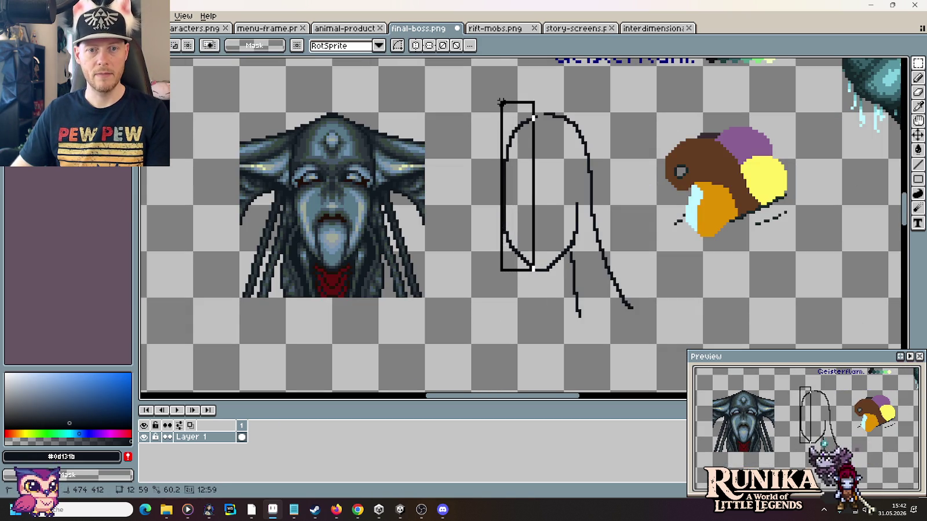
pyautogui.press('Delete')
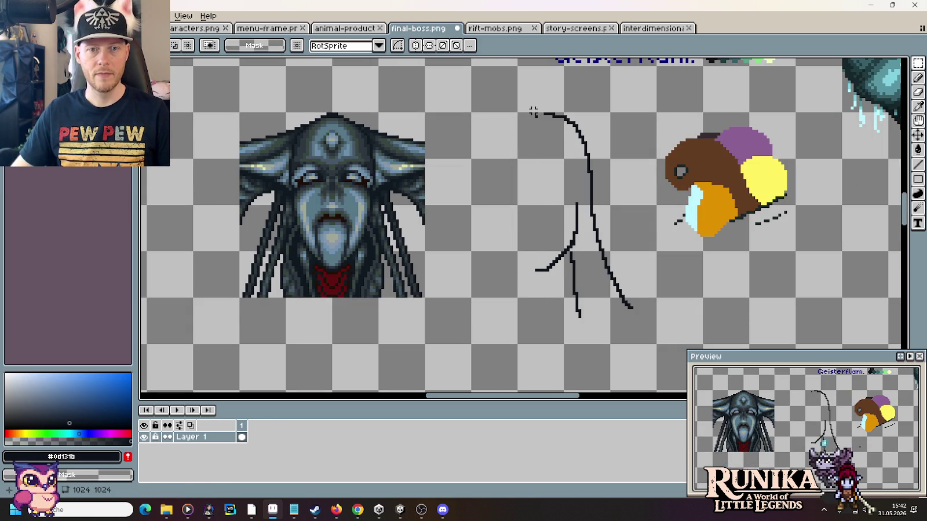
# Step: Duplicate the right hair strokes, flip them horizontally, and place them on the left side
pyautogui.moveTo(530, 114); pyautogui.dragTo(627, 338)
pyautogui.moveTo(621, 306); pyautogui.dragTo(569, 304)
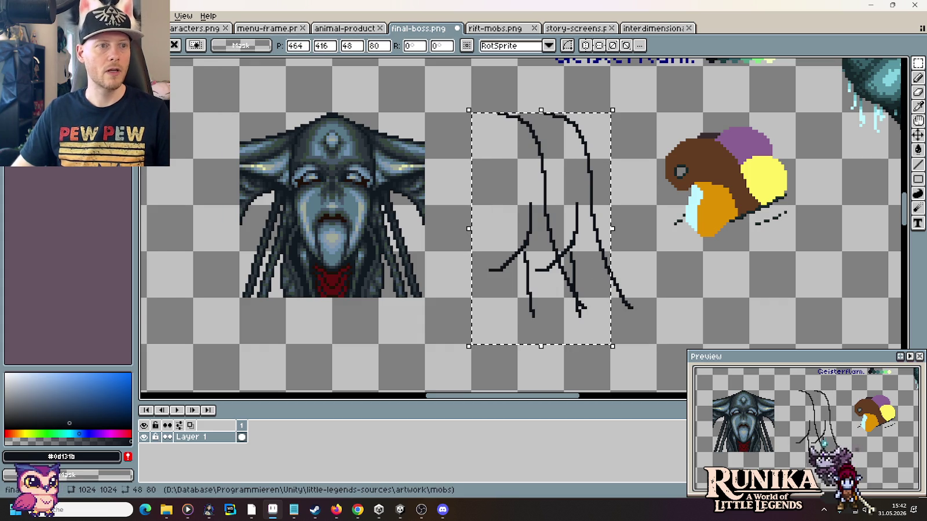
pyautogui.click(29, 15)
pyautogui.click(87, 168)
pyautogui.moveTo(513, 220); pyautogui.dragTo(493, 219)
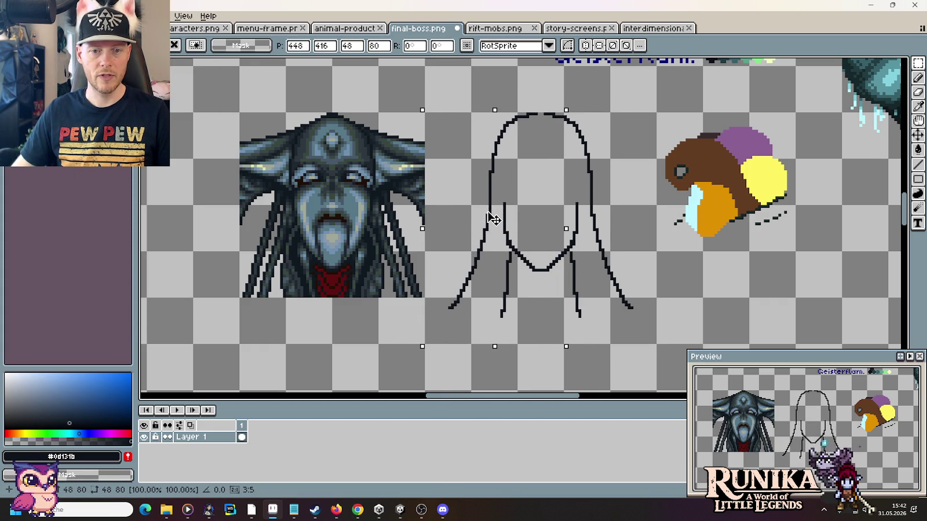
pyautogui.click(605, 210)
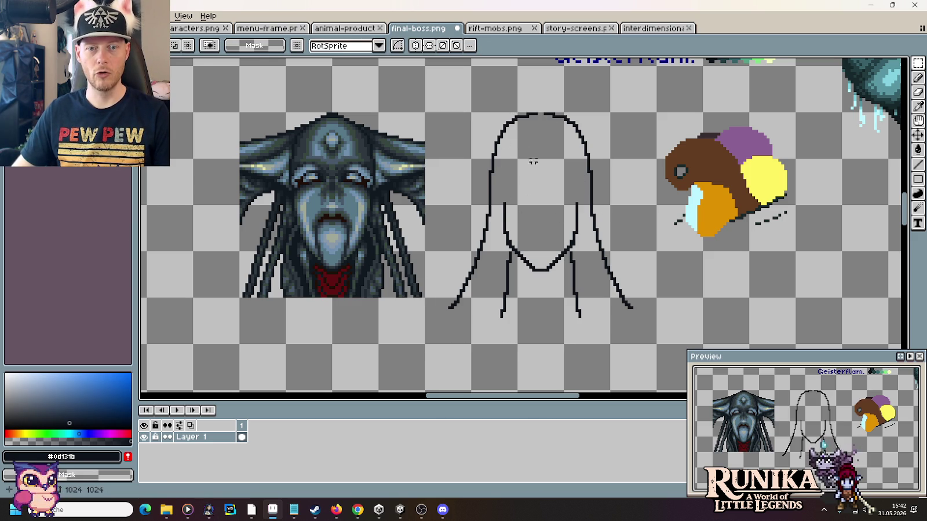
pyautogui.press('b')
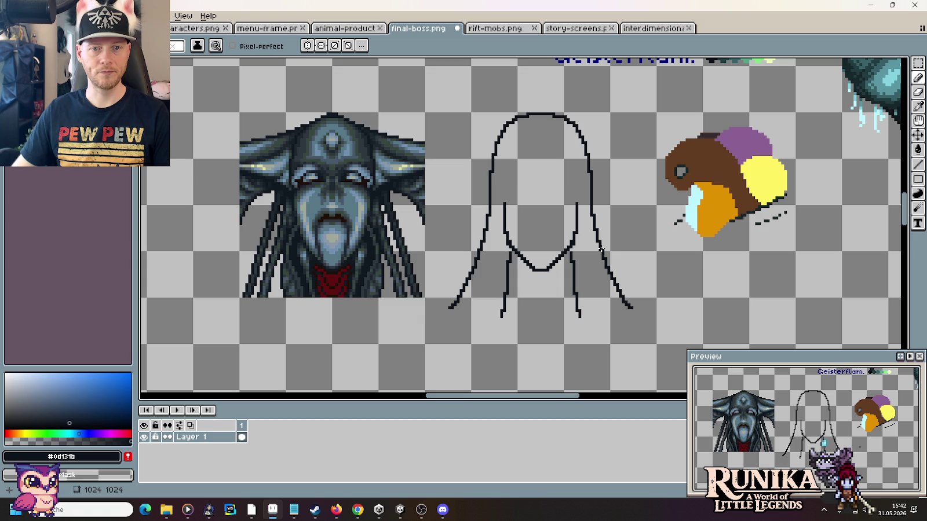
pyautogui.scroll(-1, 597, 246)
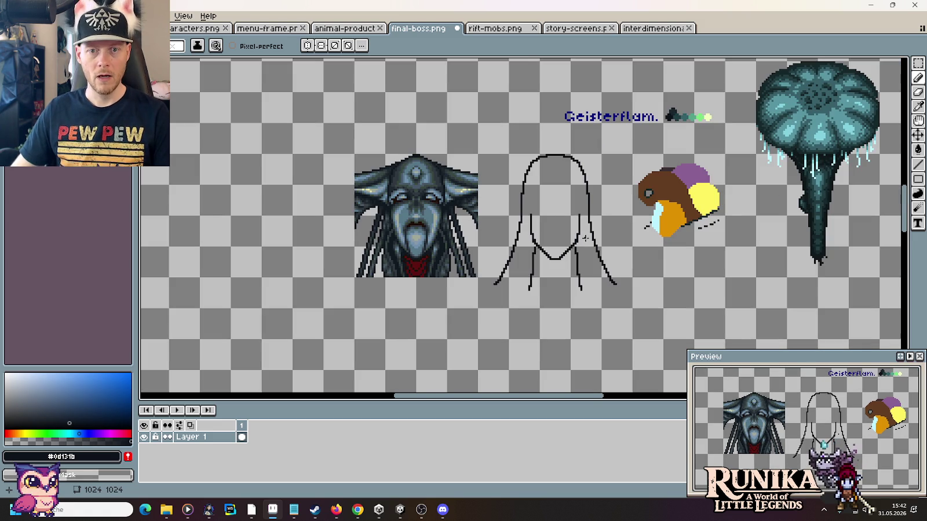
pyautogui.moveTo(705, 194); pyautogui.dragTo(308, 202)
pyautogui.scroll(1, 622, 130)
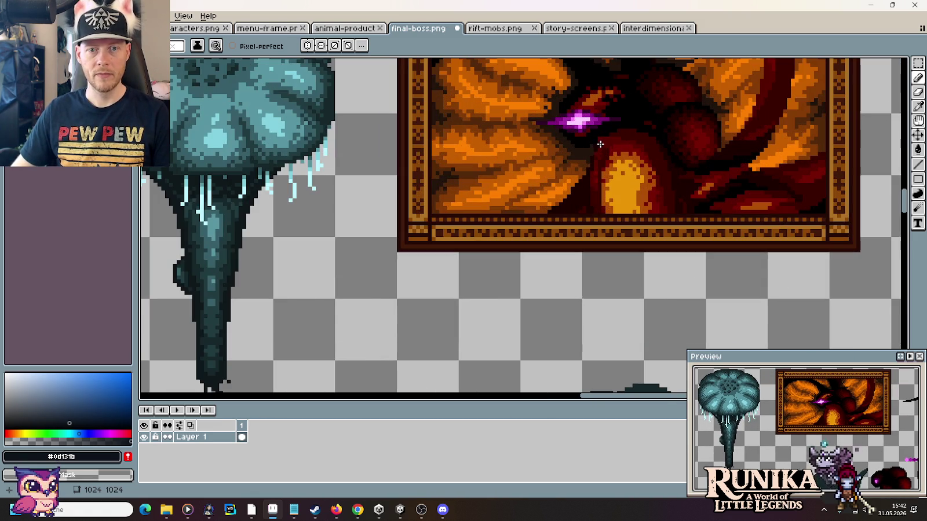
pyautogui.press('i')
pyautogui.click(579, 120)
pyautogui.scroll(-1, 578, 122)
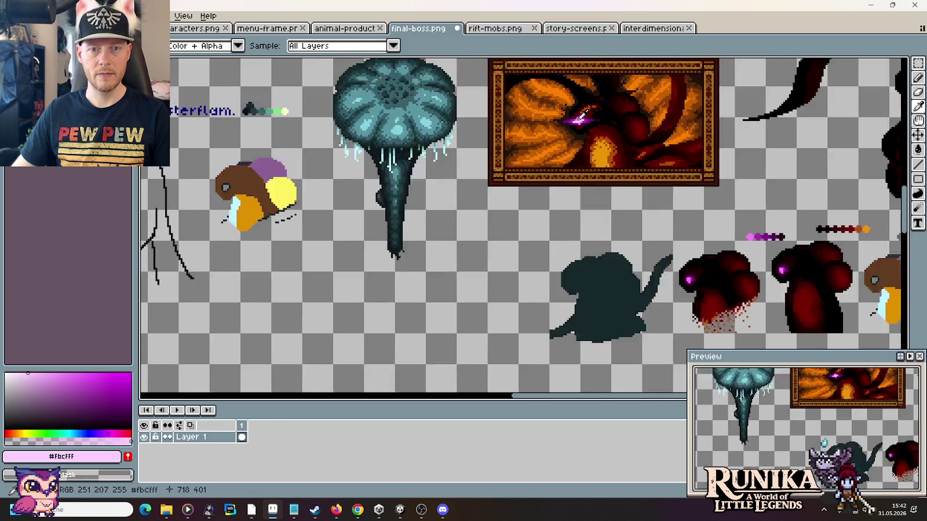
pyautogui.scroll(-1, 577, 123)
pyautogui.scroll(1, 652, 182)
pyautogui.scroll(1, 651, 182)
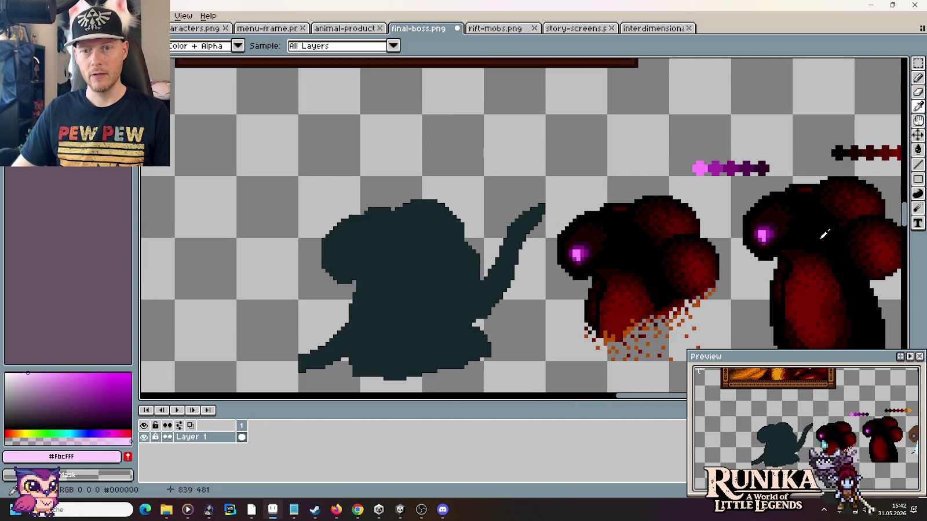
pyautogui.scroll(-1, 760, 234)
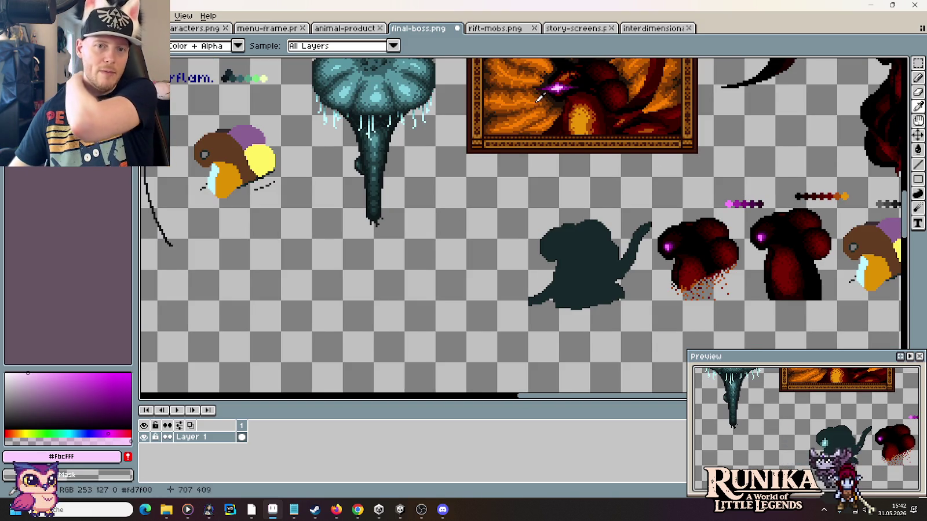
pyautogui.moveTo(555, 108); pyautogui.dragTo(590, 177)
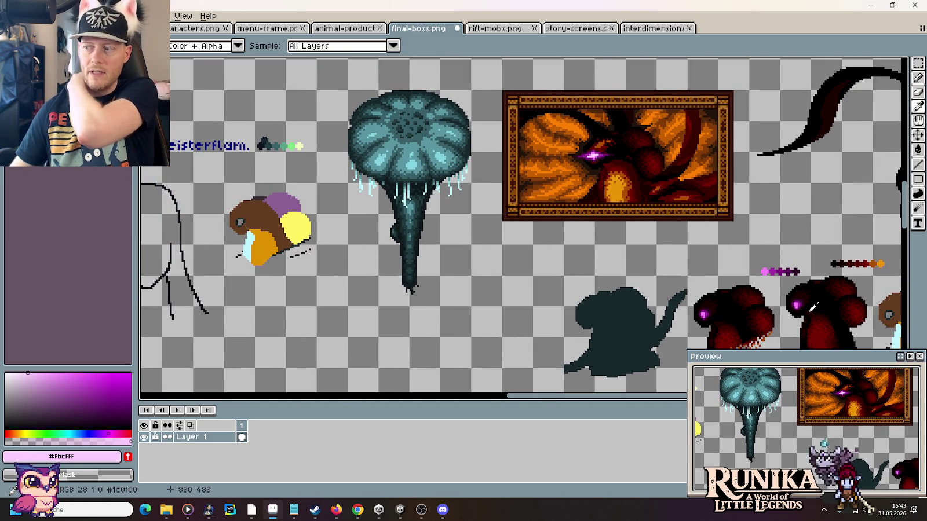
pyautogui.moveTo(520, 312); pyautogui.dragTo(556, 298)
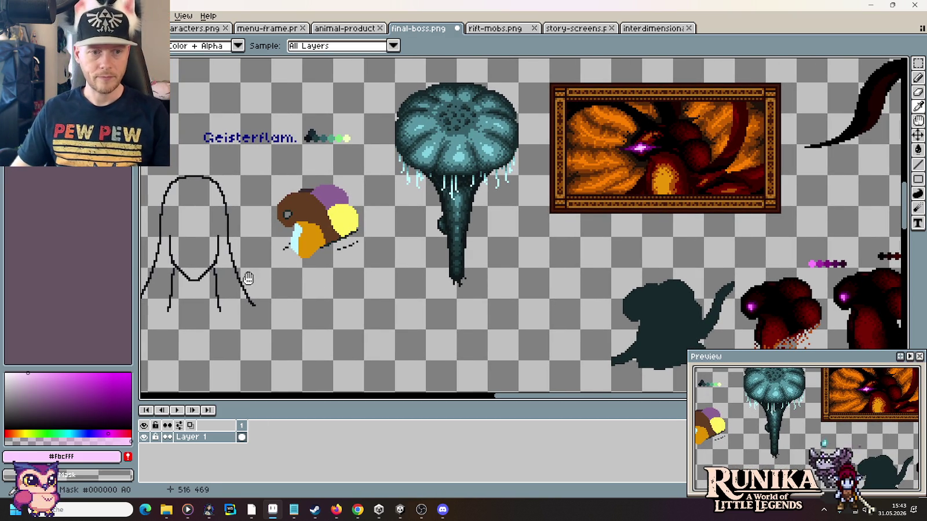
pyautogui.moveTo(248, 279); pyautogui.dragTo(427, 279)
pyautogui.scroll(2, 370, 252)
pyautogui.press('b')
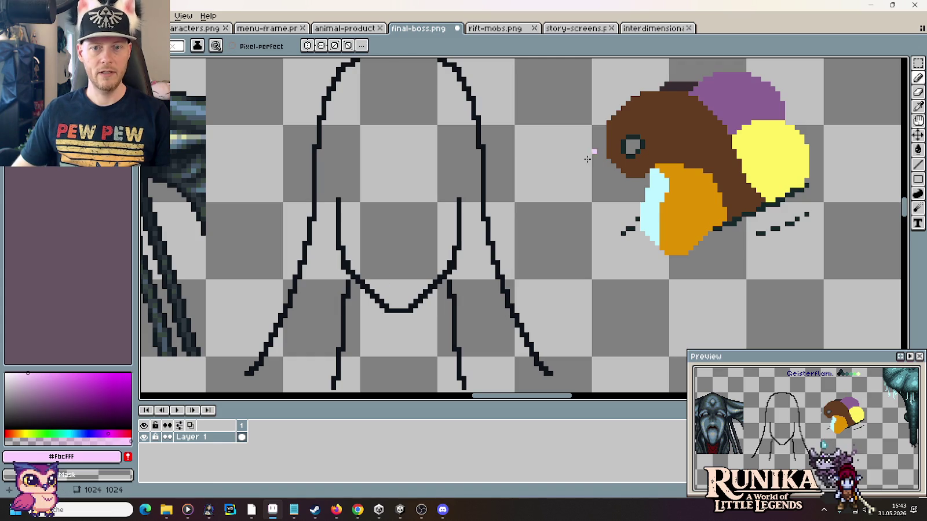
# Step: Draw a small pink heart on the hooded figure's chest
pyautogui.moveTo(386, 258); pyautogui.dragTo(394, 270)
pyautogui.scroll(-1, 395, 270)
pyautogui.scroll(2, 395, 270)
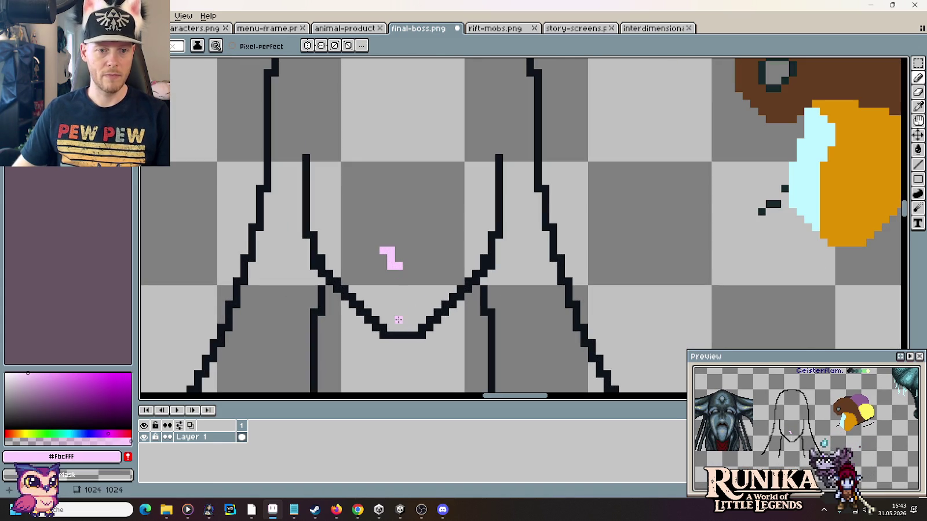
pyautogui.moveTo(399, 267); pyautogui.dragTo(406, 273)
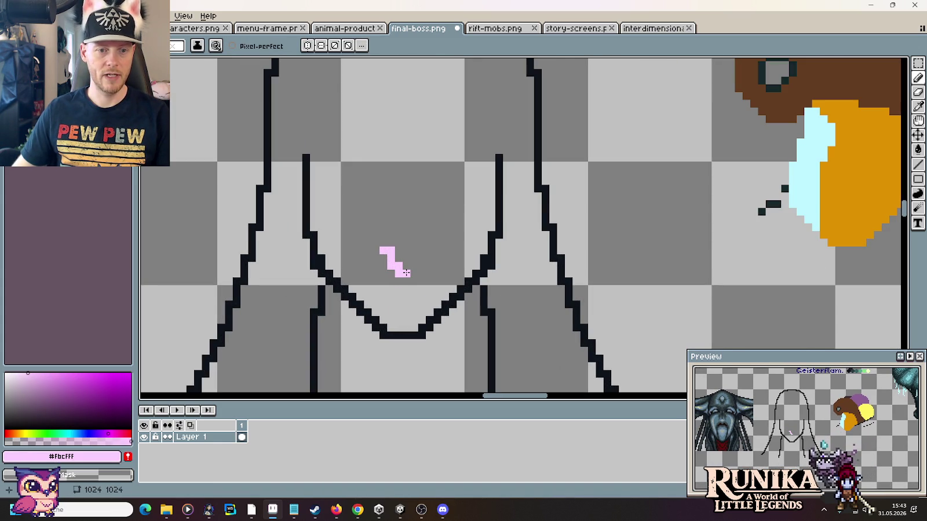
pyautogui.click(412, 265)
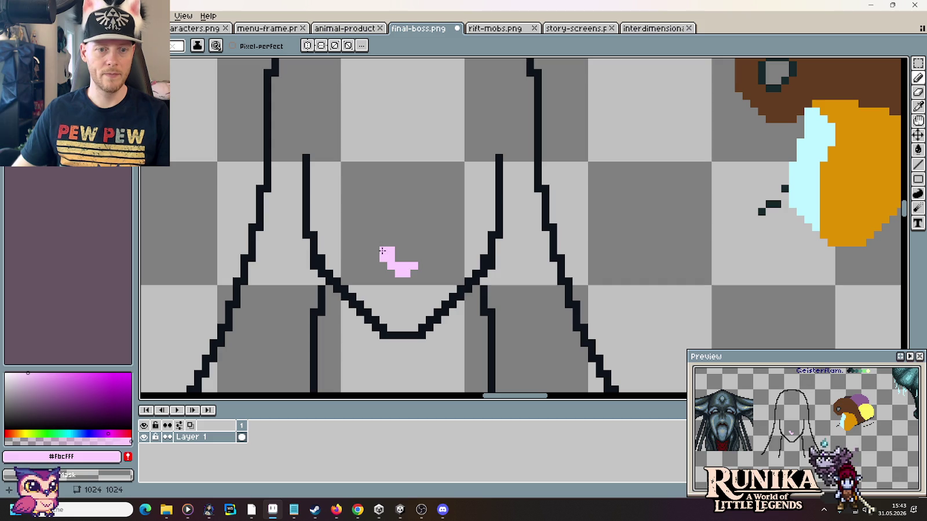
pyautogui.moveTo(383, 240)
pyautogui.mouseDown()
pyautogui.moveTo(400, 257)
pyautogui.moveTo(416, 258)
pyautogui.moveTo(420, 241)
pyautogui.mouseUp()
pyautogui.scroll(-2, 453, 295)
pyautogui.scroll(-1, 453, 295)
pyautogui.scroll(3, 453, 296)
# Step: Touch up the heart's top lobes and nudge the heart down one pixel
pyautogui.click(391, 231)
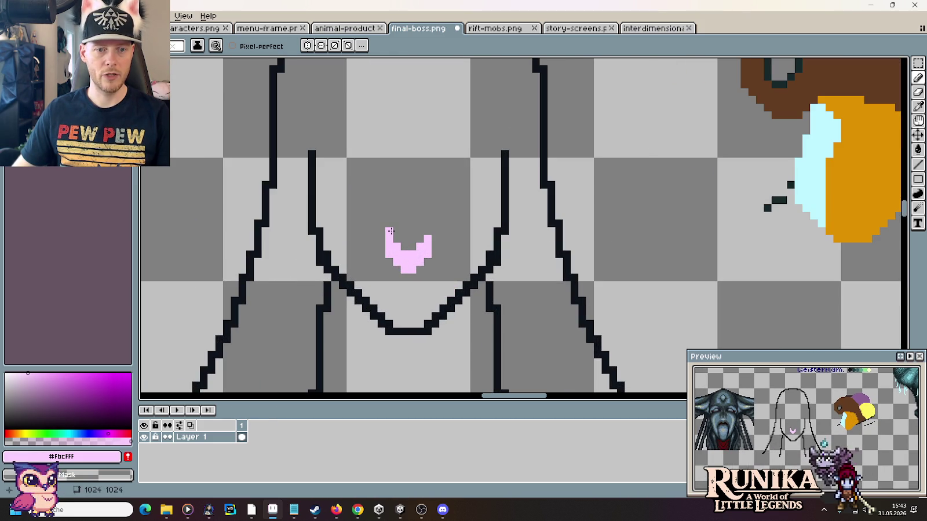
pyautogui.moveTo(392, 234)
pyautogui.mouseDown()
pyautogui.moveTo(427, 231)
pyautogui.moveTo(402, 246)
pyautogui.moveTo(412, 247)
pyautogui.mouseUp()
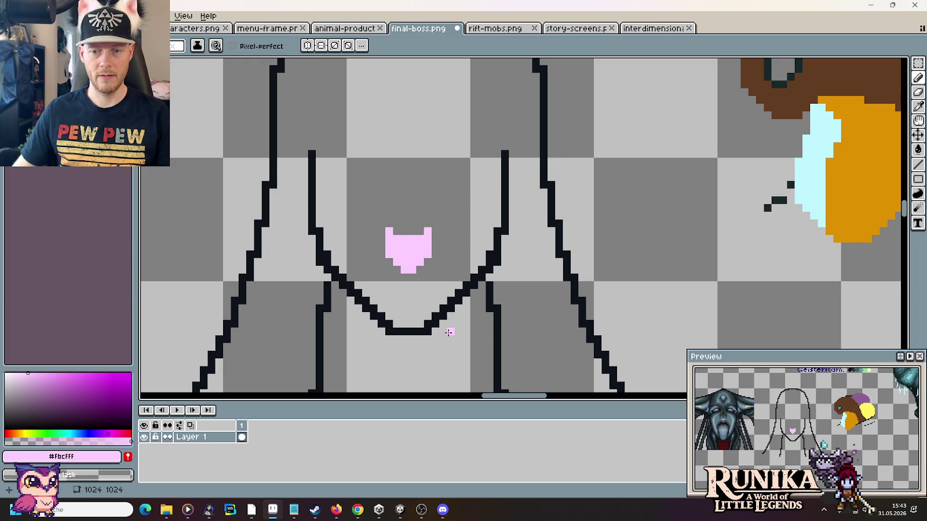
pyautogui.hotkey('ctrl', 'z')
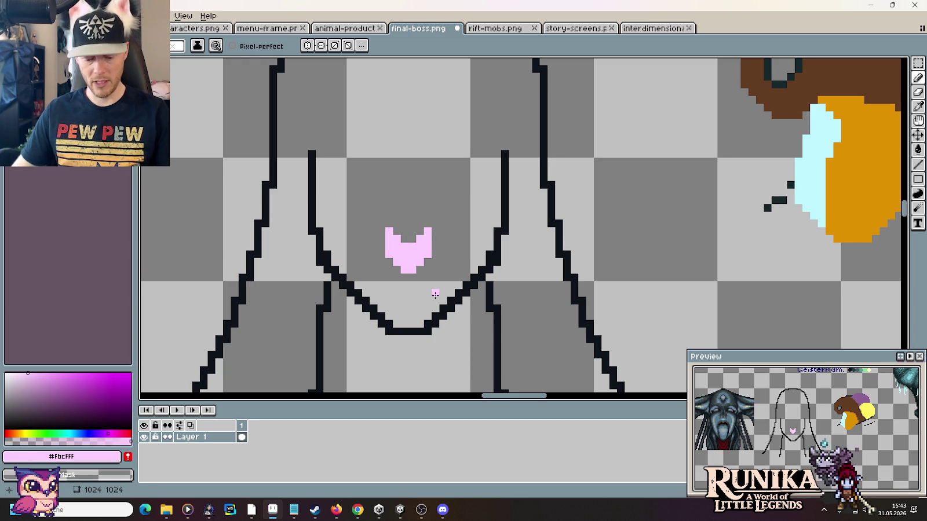
pyautogui.press('m')
pyautogui.moveTo(367, 202)
pyautogui.mouseDown()
pyautogui.moveTo(442, 283)
pyautogui.moveTo(423, 271)
pyautogui.mouseUp()
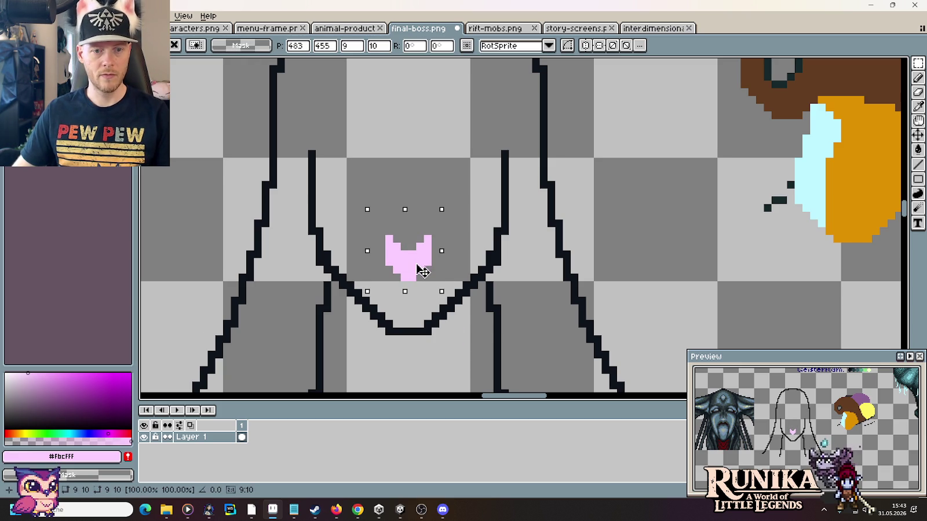
pyautogui.hotkey('ctrl', 'd')
pyautogui.press('b')
# Step: Add pink diagonal marks rising up and outward on both sides of the heart
pyautogui.click(443, 238)
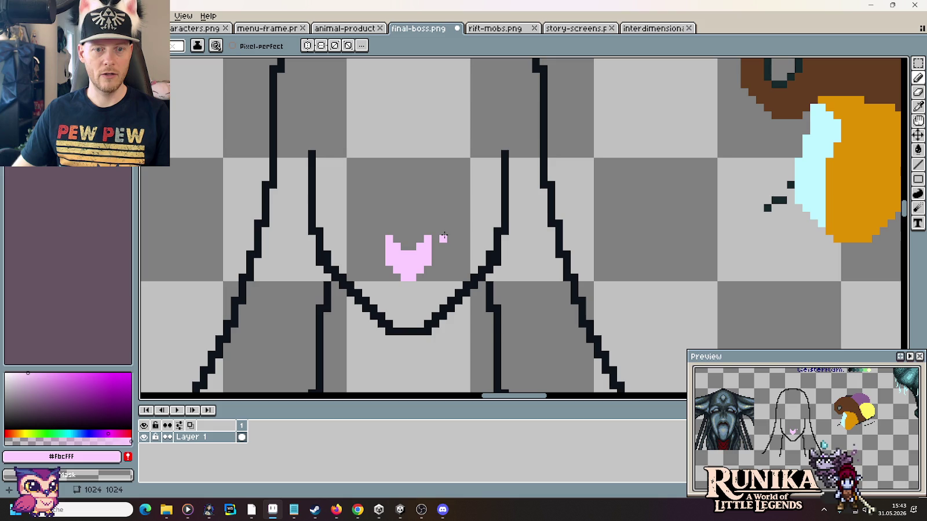
pyautogui.moveTo(443, 232); pyautogui.dragTo(466, 211)
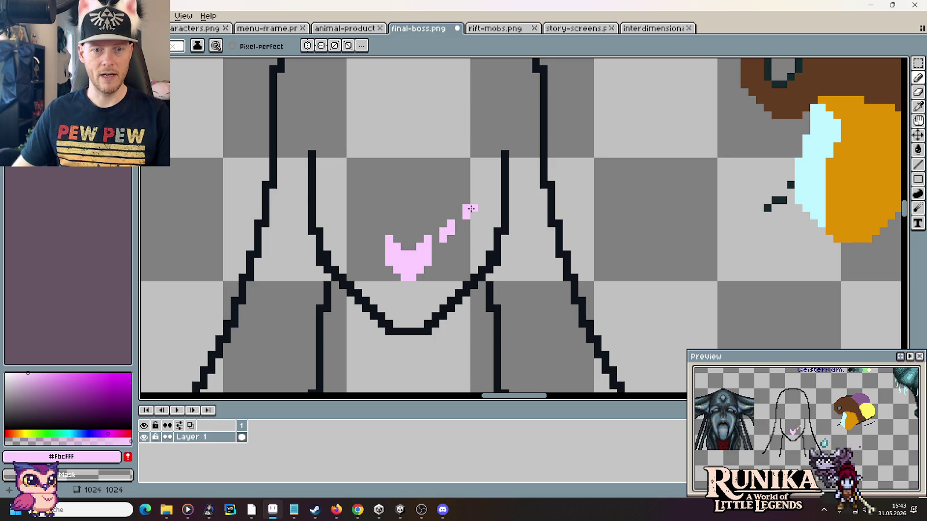
pyautogui.click(489, 181)
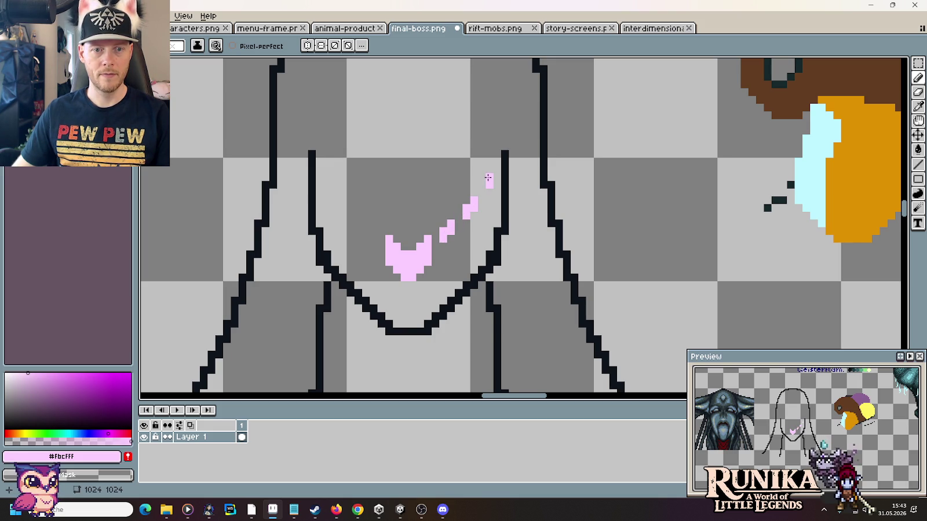
pyautogui.click(373, 236)
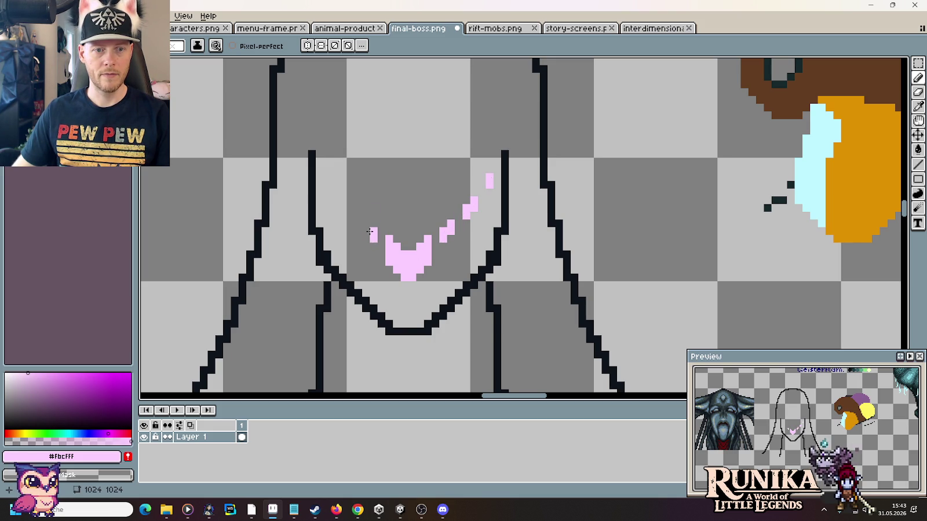
pyautogui.click(366, 225)
pyautogui.moveTo(351, 209); pyautogui.dragTo(351, 202)
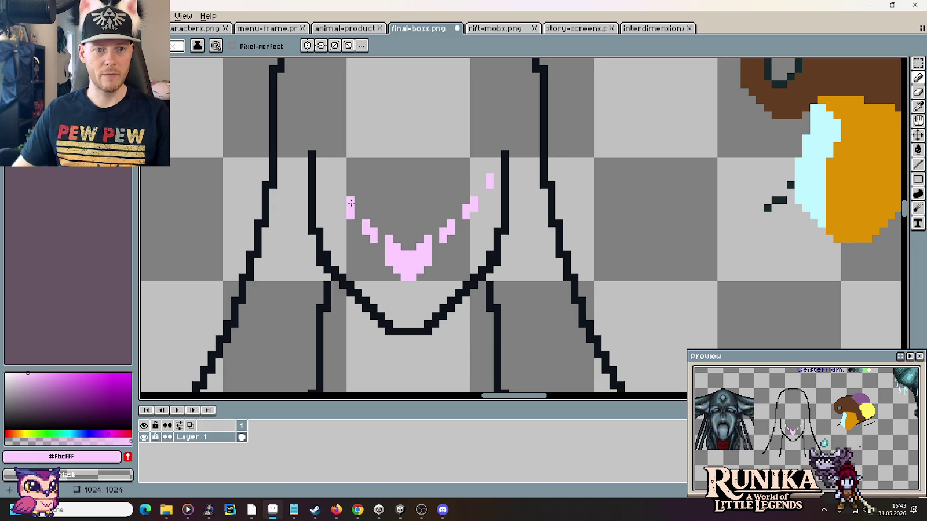
pyautogui.click(342, 200)
pyautogui.click(336, 192)
pyautogui.click(328, 176)
# Step: Marquee-select the right and left pink marks, then clear the selection
pyautogui.scroll(-3, 465, 270)
pyautogui.scroll(3, 466, 270)
pyautogui.scroll(3, 466, 270)
pyautogui.press('m')
pyautogui.moveTo(458, 197)
pyautogui.mouseDown()
pyautogui.moveTo(507, 77)
pyautogui.moveTo(519, 127)
pyautogui.mouseUp()
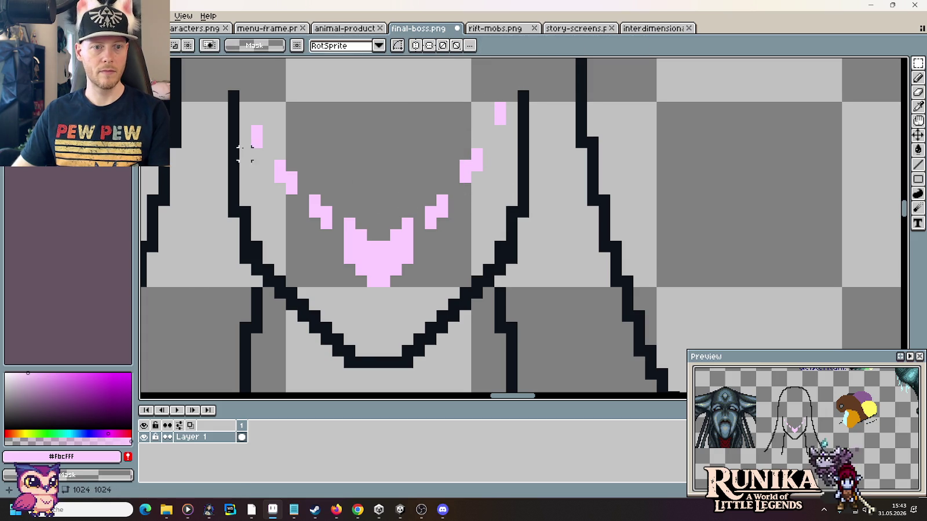
pyautogui.moveTo(239, 90); pyautogui.dragTo(299, 197)
pyautogui.click(373, 143)
pyautogui.moveTo(239, 90); pyautogui.dragTo(286, 145)
pyautogui.click(347, 196)
pyautogui.scroll(-4, 369, 196)
pyautogui.scroll(-3, 369, 197)
pyautogui.scroll(1, 498, 243)
pyautogui.scroll(1, 511, 256)
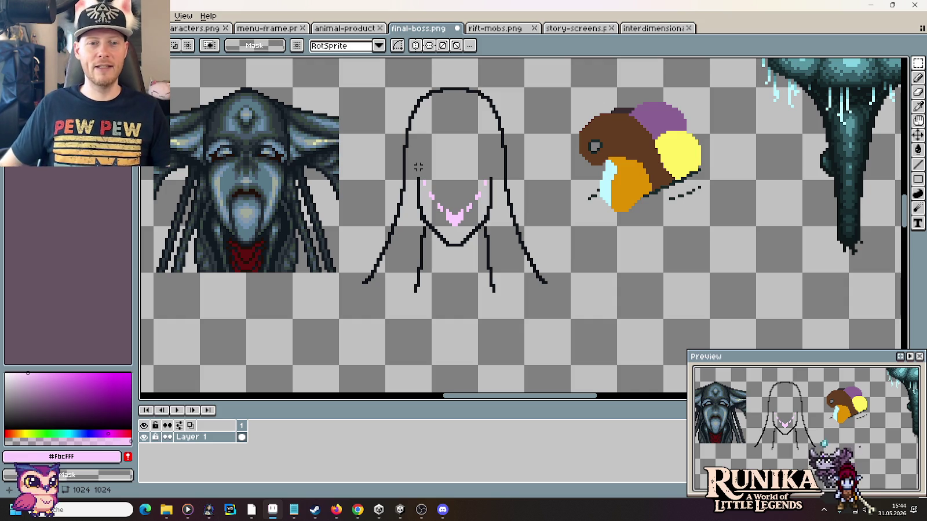
# Step: Move the dark boss sprite about 320 px to the left
pyautogui.scroll(-1, 427, 161)
pyautogui.scroll(1, 425, 167)
pyautogui.scroll(-1, 424, 172)
pyautogui.moveTo(328, 266); pyautogui.dragTo(446, 347)
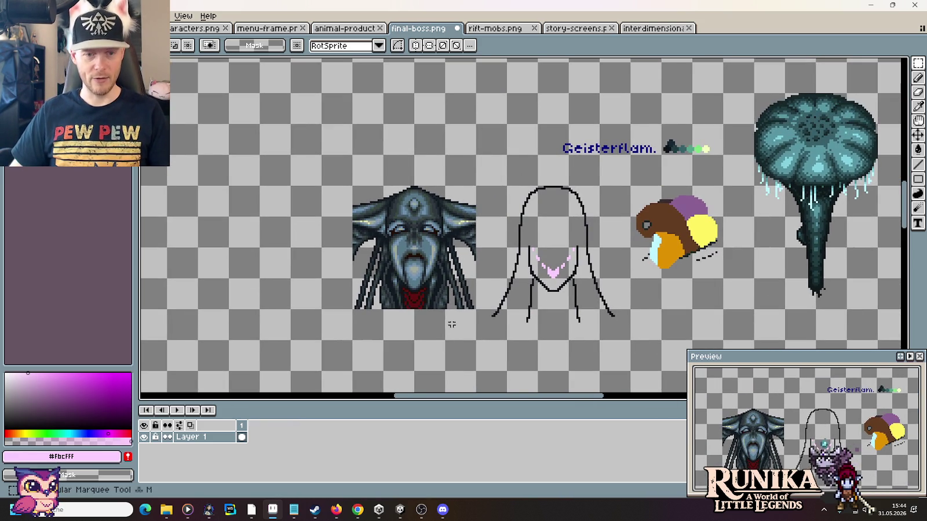
pyautogui.moveTo(463, 302); pyautogui.dragTo(353, 186)
pyautogui.moveTo(405, 233); pyautogui.dragTo(217, 230)
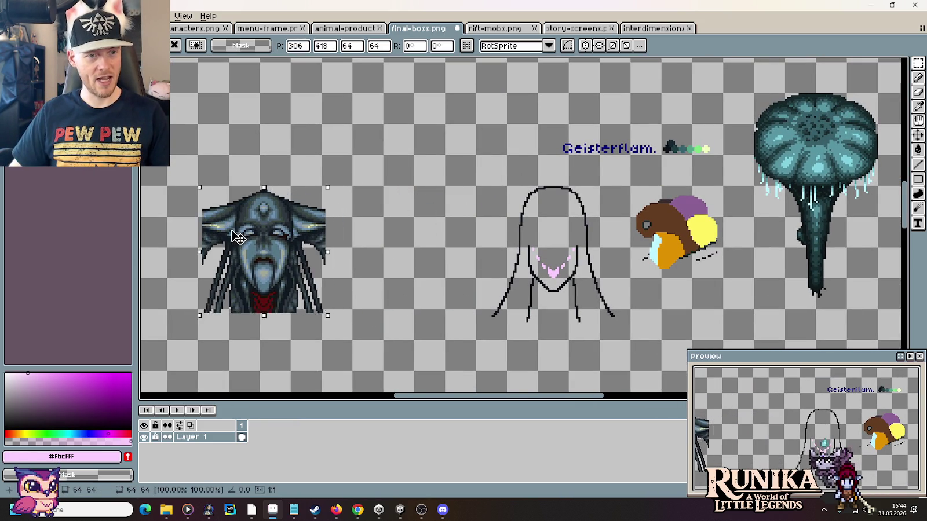
pyautogui.click(561, 313)
# Step: Shift the hooded outline sketch left toward the boss sprite
pyautogui.moveTo(630, 339); pyautogui.dragTo(478, 187)
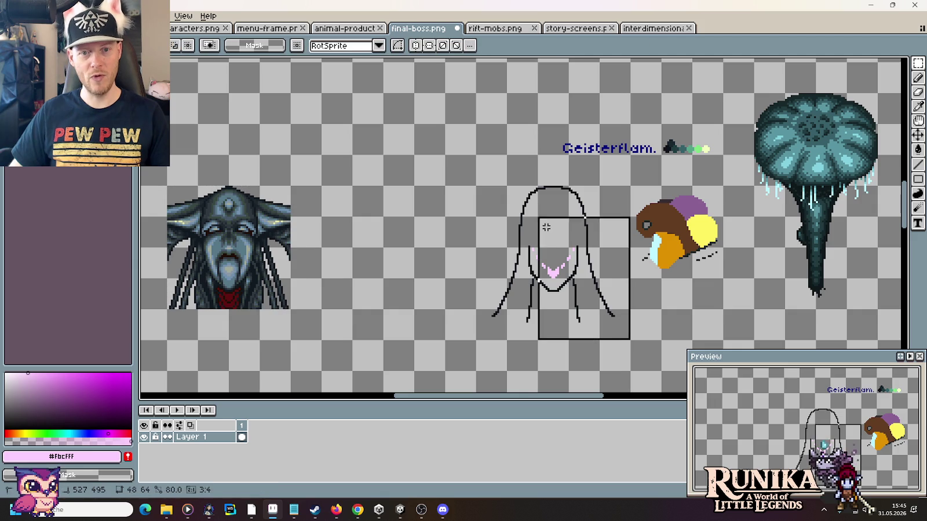
pyautogui.moveTo(554, 265); pyautogui.dragTo(461, 265)
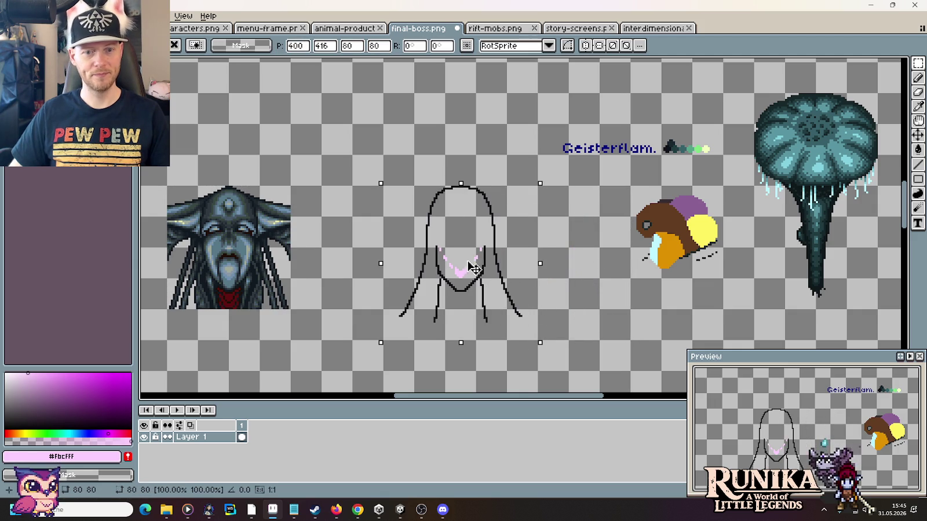
pyautogui.click(572, 289)
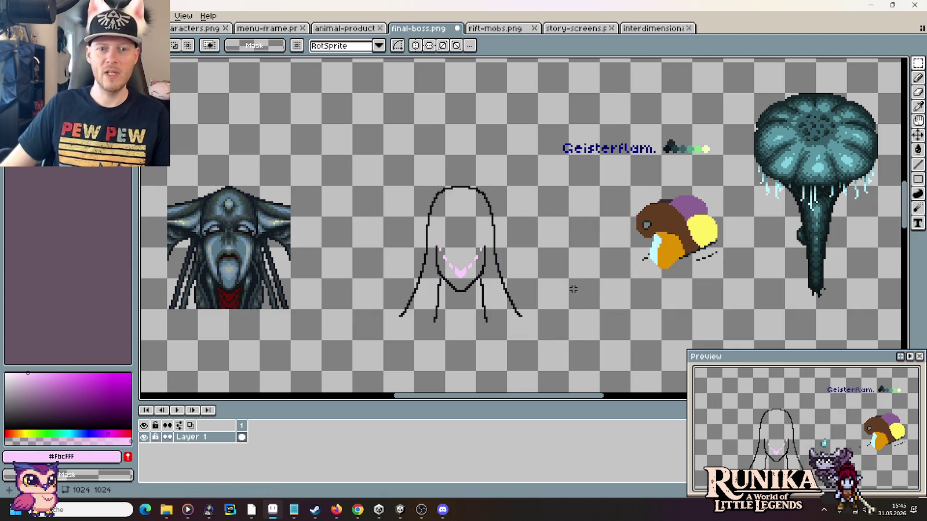
pyautogui.scroll(-2, 571, 320)
pyautogui.hscroll(3, 612, 310)
pyautogui.hscroll(4, 654, 213)
pyautogui.scroll(3, 654, 213)
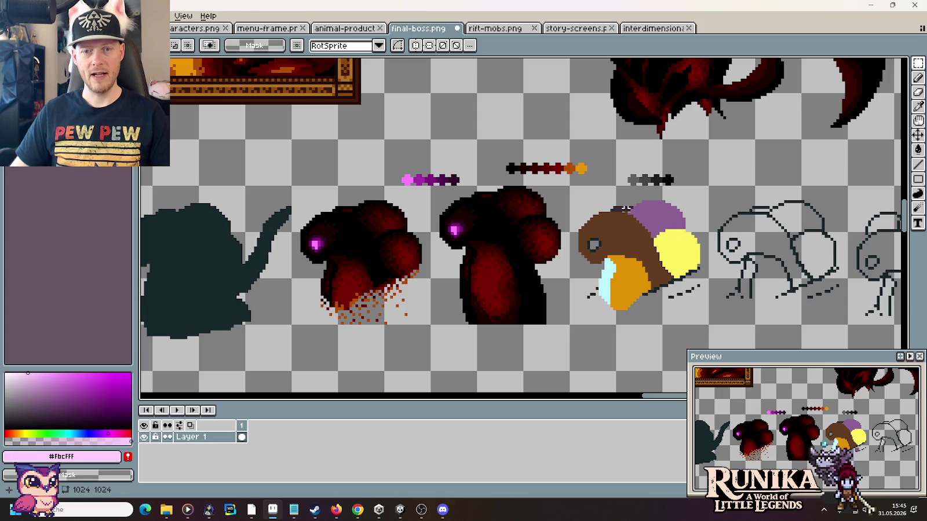
pyautogui.scroll(-2, 699, 271)
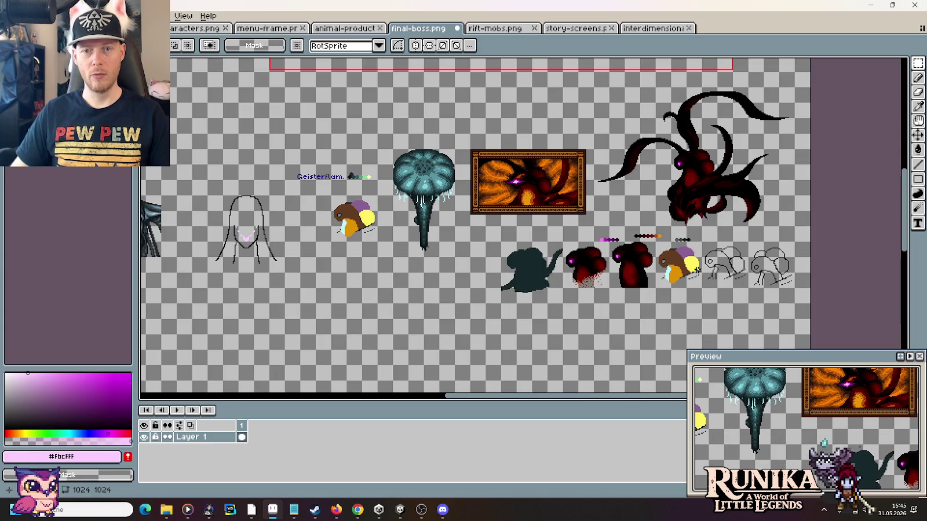
pyautogui.hscroll(-3, 608, 242)
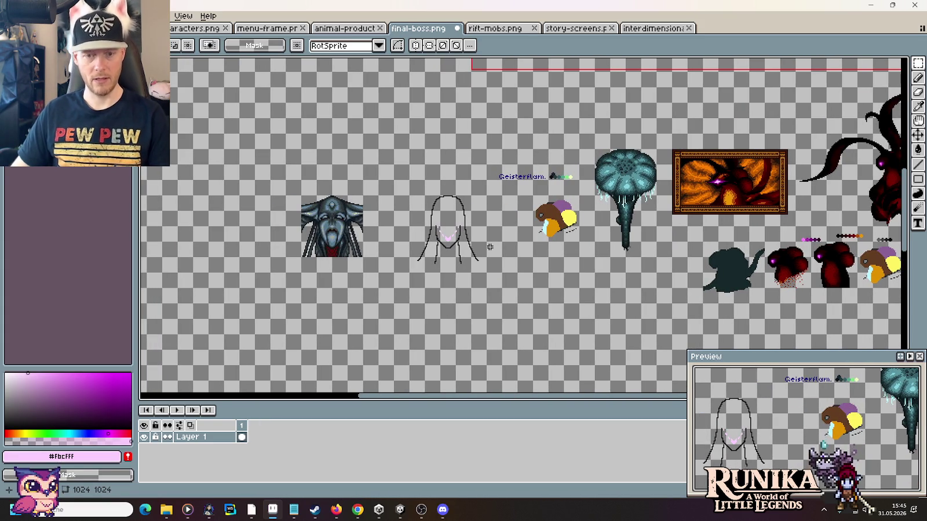
pyautogui.scroll(3, 490, 247)
pyautogui.moveTo(482, 205); pyautogui.dragTo(529, 303)
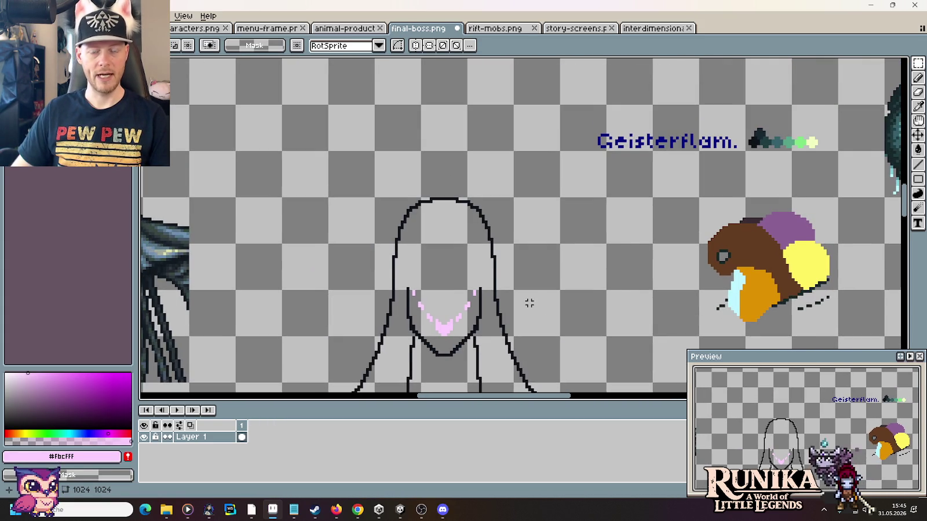
# Step: Use the eyedropper to sample colours from the outline sketch
pyautogui.press('i')
pyautogui.click(495, 258)
pyautogui.click(503, 256)
pyautogui.scroll(-3, 525, 283)
pyautogui.scroll(1, 554, 304)
pyautogui.scroll(1, 536, 218)
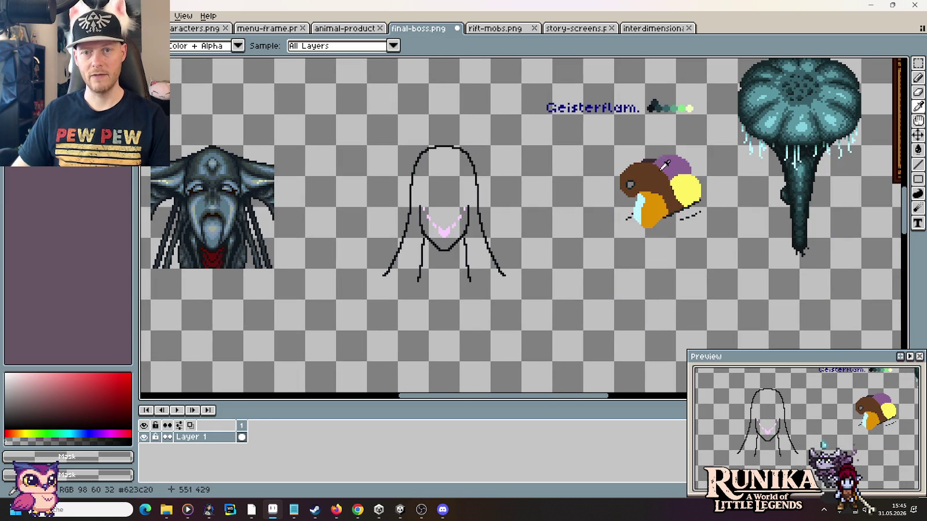
# Step: Draw a dark #0d131b circle outline with the ellipse tool on empty canvas
pyautogui.scroll(-2, 556, 301)
pyautogui.press('b')
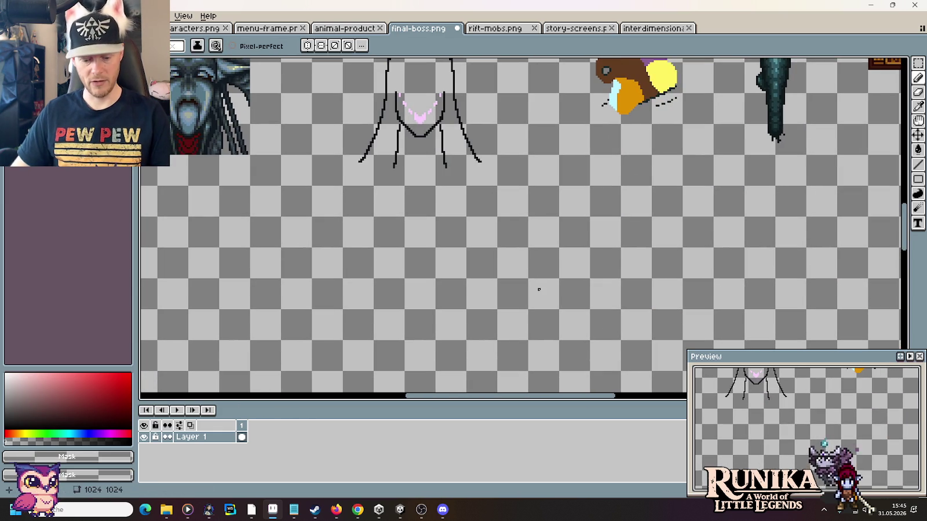
pyautogui.click(917, 179)
pyautogui.click(891, 181)
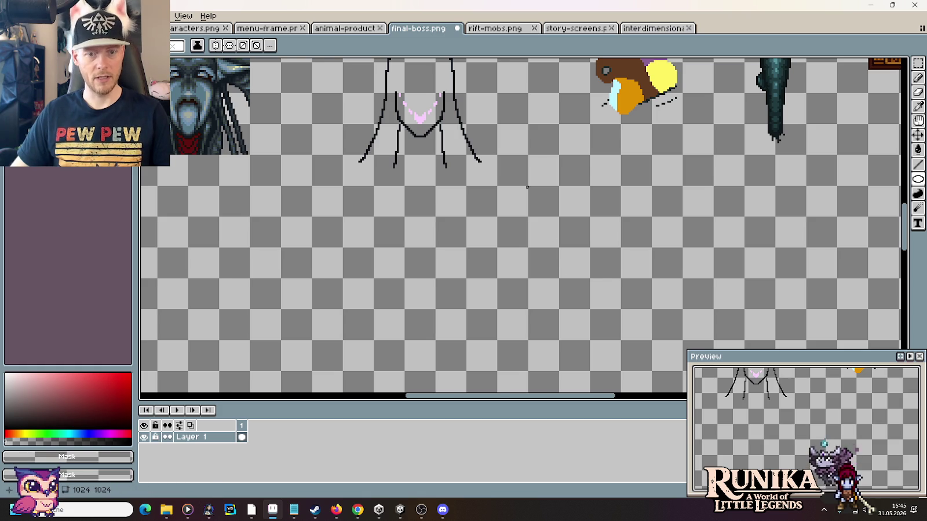
pyautogui.scroll(5, 527, 187)
pyautogui.press('i')
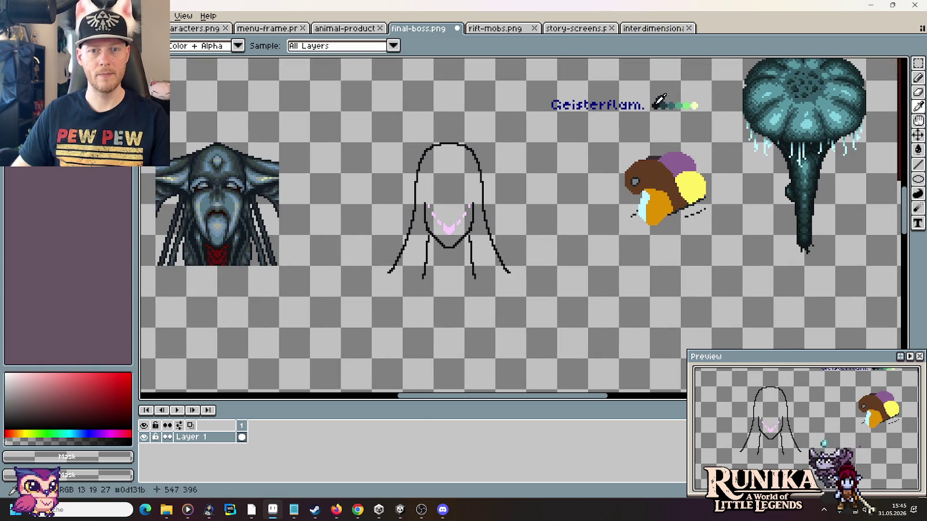
pyautogui.click(654, 106)
pyautogui.scroll(-3, 518, 278)
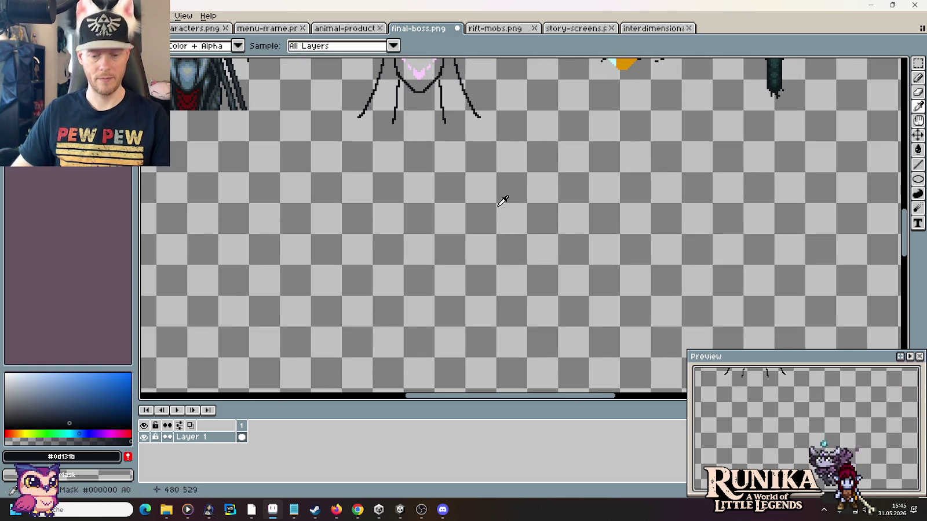
pyautogui.click(918, 187)
pyautogui.scroll(-1, 550, 260)
pyautogui.scroll(-2, 547, 306)
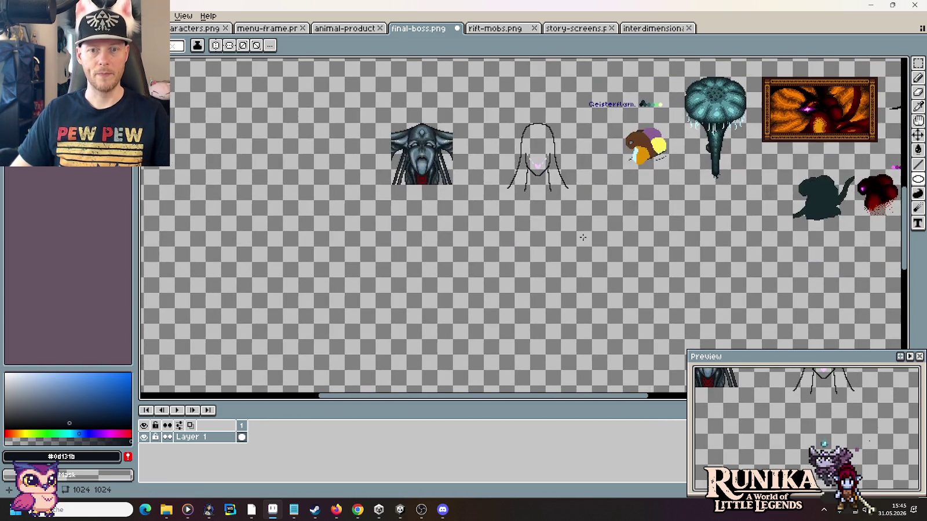
pyautogui.moveTo(515, 231); pyautogui.dragTo(567, 289)
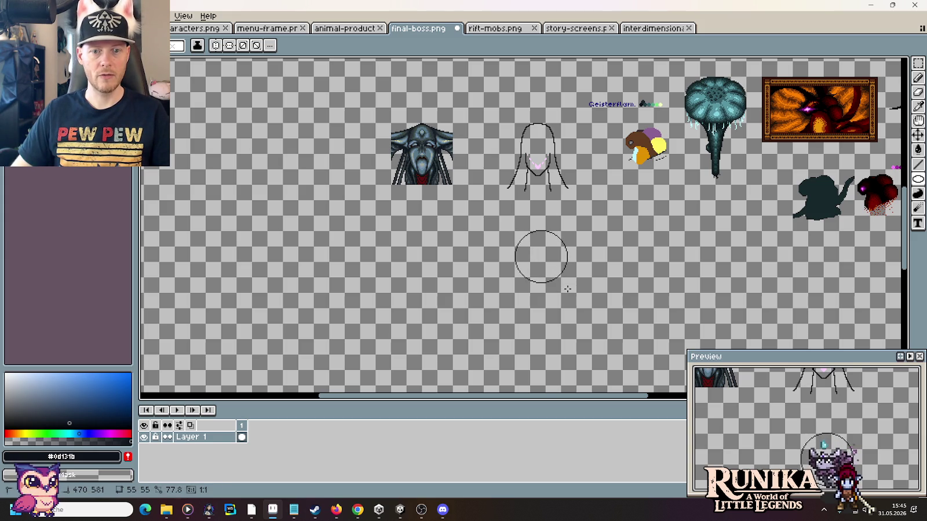
# Step: Test the circle over the sketch's legs, then settle it just below the sketch
pyautogui.scroll(2, 589, 235)
pyautogui.press('m')
pyautogui.scroll(-1, 565, 240)
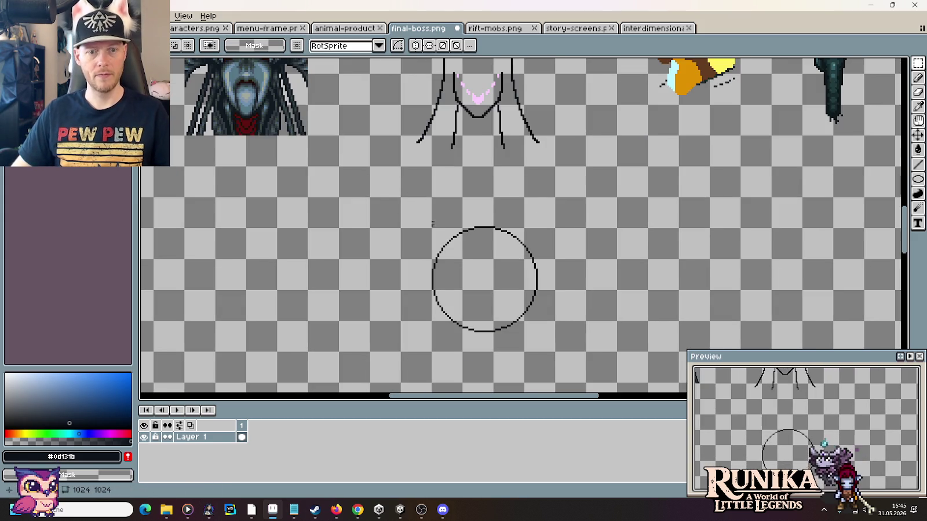
pyautogui.moveTo(372, 200); pyautogui.dragTo(578, 348)
pyautogui.moveTo(546, 295)
pyautogui.mouseDown()
pyautogui.moveTo(540, 96)
pyautogui.moveTo(538, 186)
pyautogui.mouseUp()
pyautogui.scroll(1, 540, 96)
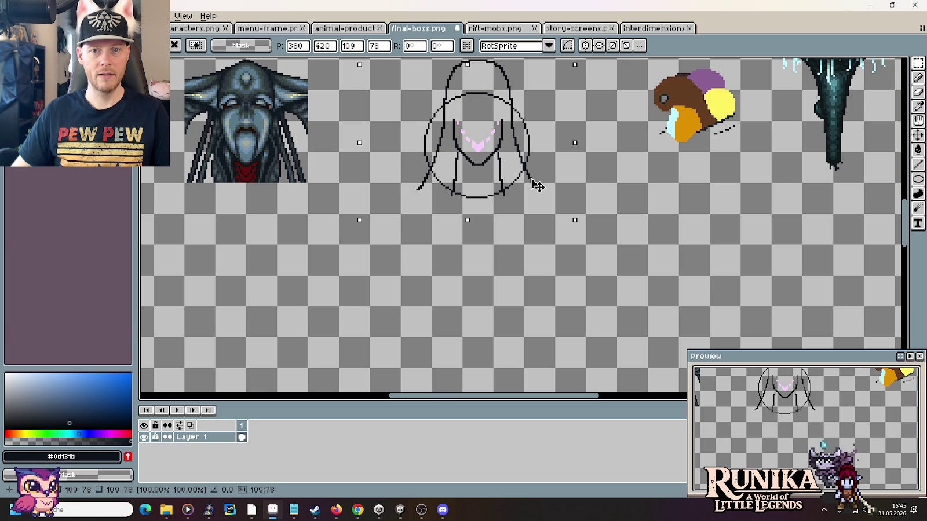
pyautogui.moveTo(538, 185); pyautogui.dragTo(596, 234)
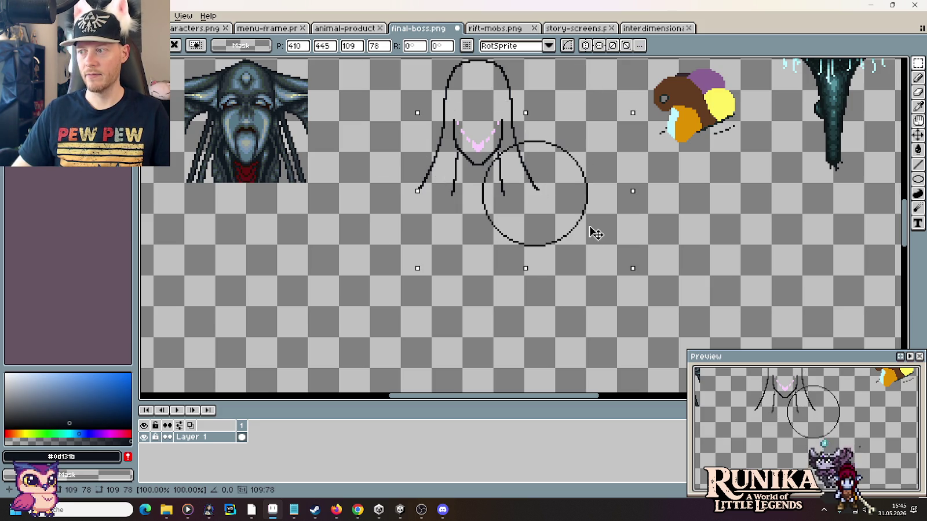
pyautogui.moveTo(595, 234); pyautogui.dragTo(521, 310)
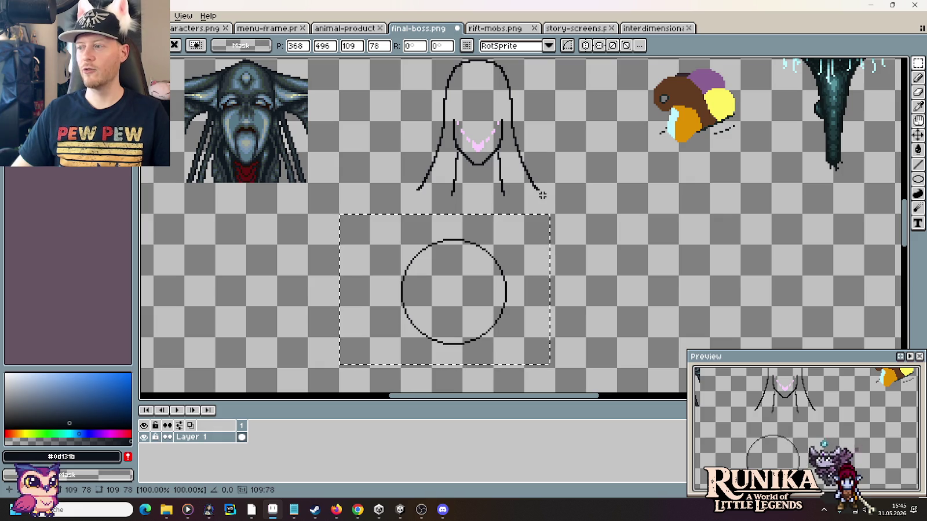
pyautogui.moveTo(542, 195); pyautogui.dragTo(398, 95)
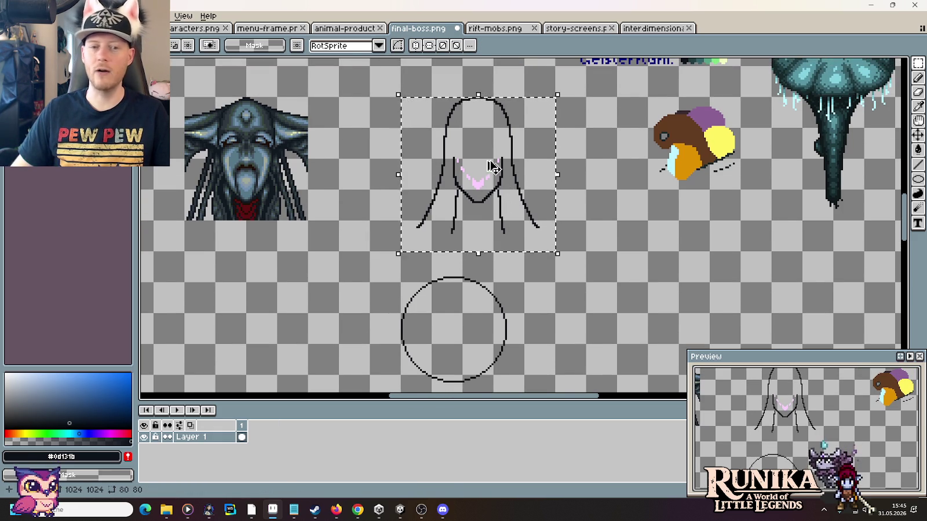
# Step: Drop a copy of the hooded sketch lower right and move the circle below it
pyautogui.moveTo(492, 167); pyautogui.dragTo(558, 151)
pyautogui.hotkey('ctrl', 'd')
pyautogui.moveTo(528, 202); pyautogui.dragTo(403, 70)
pyautogui.moveTo(441, 118); pyautogui.dragTo(461, 298)
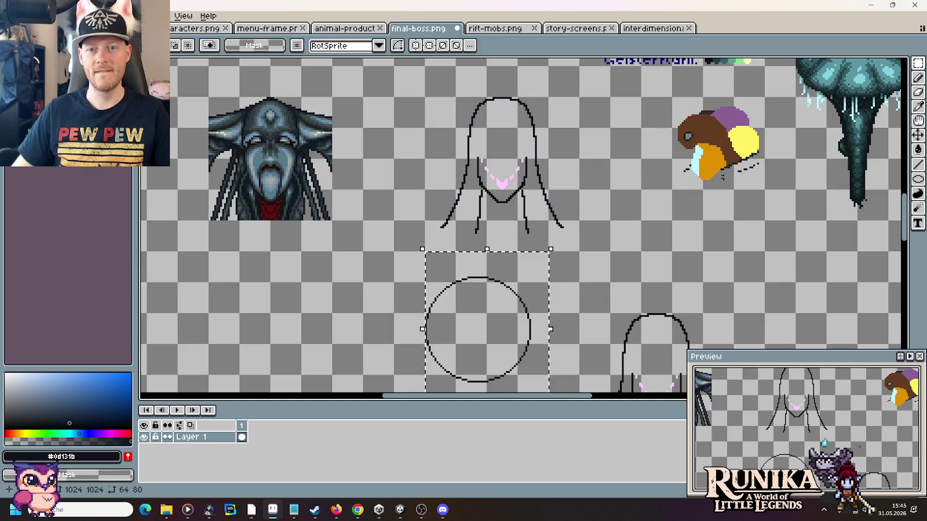
# Step: Duplicate the circle into a cluster of three overlapping circle outlines
pyautogui.scroll(-3, 544, 269)
pyautogui.scroll(3, 573, 265)
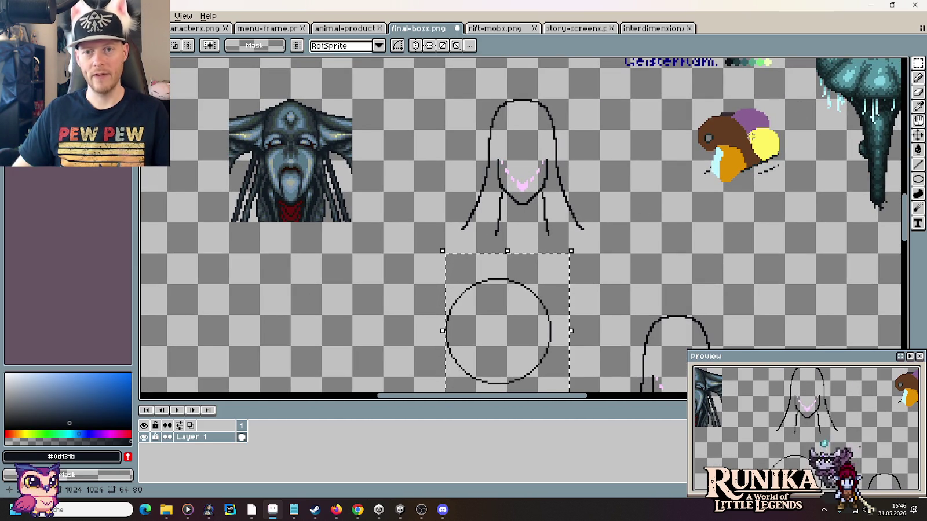
pyautogui.scroll(-5, 600, 269)
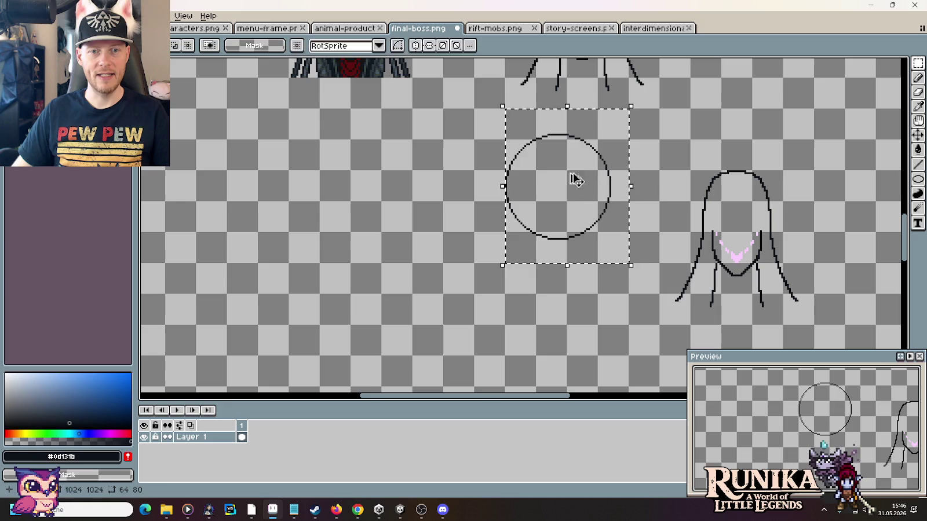
pyautogui.moveTo(575, 180); pyautogui.dragTo(520, 222)
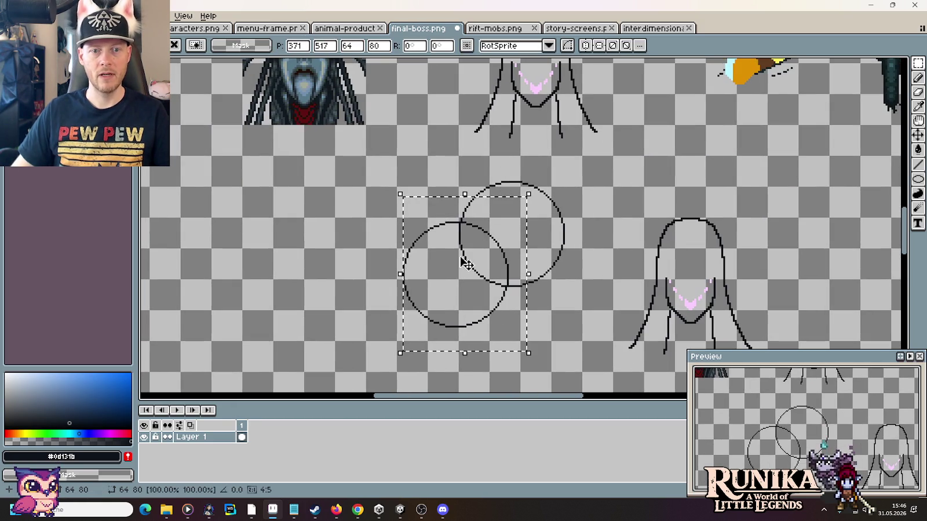
pyautogui.moveTo(519, 222); pyautogui.dragTo(465, 280)
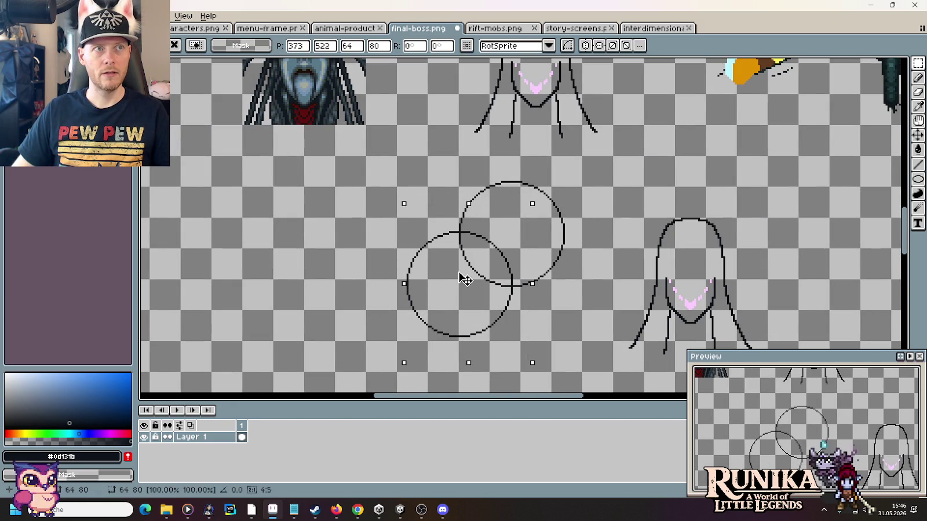
pyautogui.moveTo(482, 243); pyautogui.dragTo(430, 325)
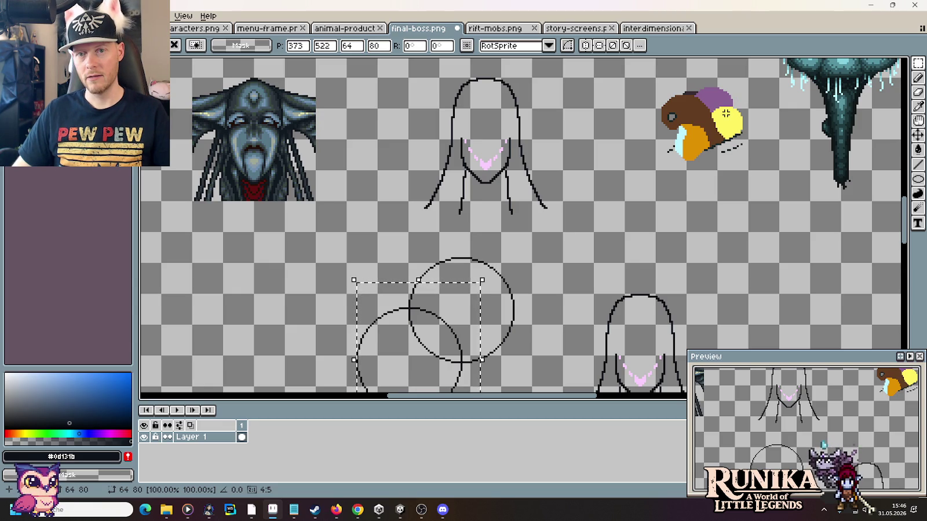
pyautogui.moveTo(588, 203); pyautogui.dragTo(649, 74)
pyautogui.moveTo(504, 231); pyautogui.dragTo(500, 227)
pyautogui.moveTo(592, 136)
pyautogui.mouseDown()
pyautogui.moveTo(497, 263)
pyautogui.moveTo(573, 185)
pyautogui.mouseUp()
pyautogui.moveTo(485, 268)
pyautogui.mouseDown()
pyautogui.moveTo(497, 272)
pyautogui.moveTo(476, 279)
pyautogui.moveTo(474, 292)
pyautogui.moveTo(481, 253)
pyautogui.moveTo(482, 264)
pyautogui.moveTo(590, 268)
pyautogui.moveTo(279, 236)
pyautogui.moveTo(265, 200)
pyautogui.moveTo(511, 265)
pyautogui.moveTo(585, 268)
pyautogui.mouseUp()
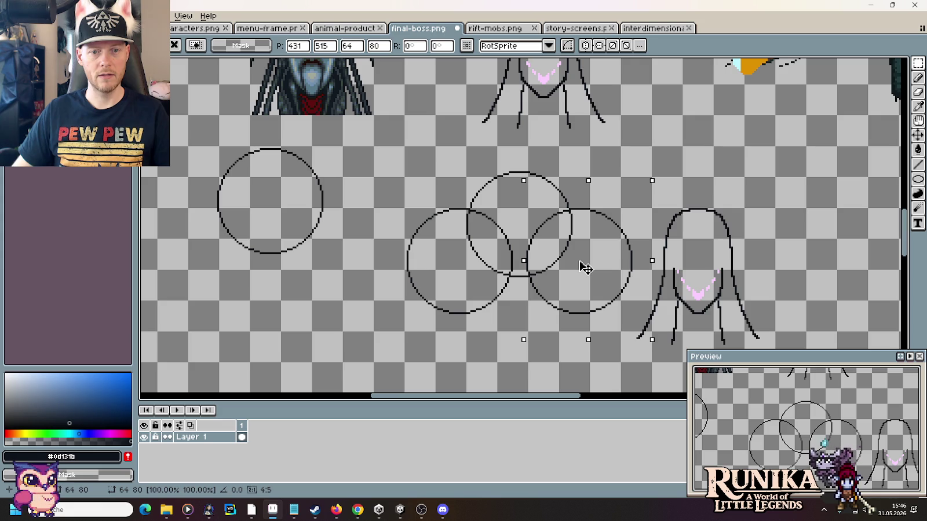
pyautogui.click(441, 176)
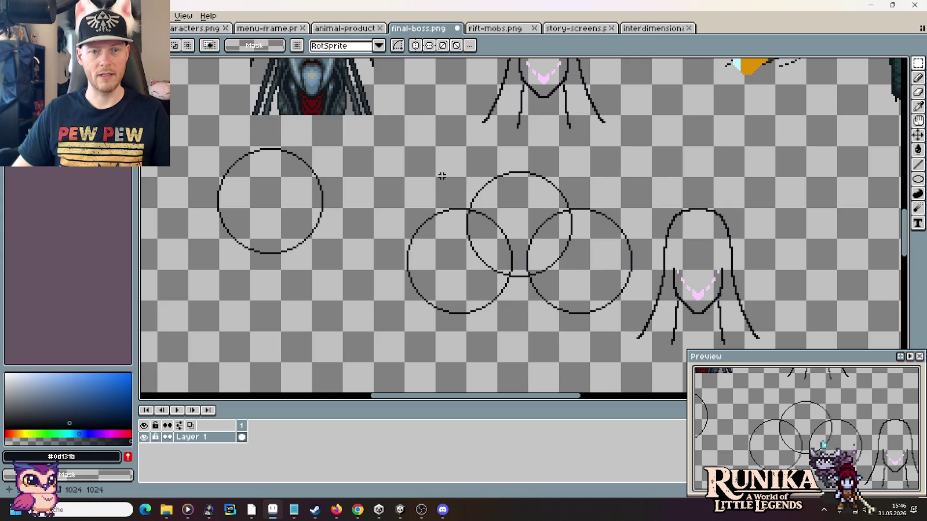
# Step: Move the three overlapping circles down and to the right
pyautogui.moveTo(403, 145)
pyautogui.mouseDown()
pyautogui.moveTo(654, 302)
pyautogui.moveTo(388, 159)
pyautogui.mouseUp()
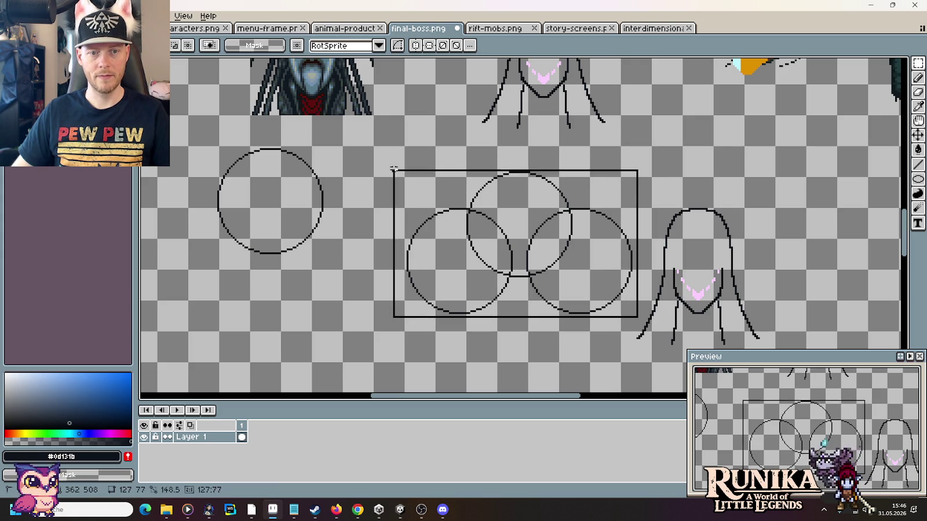
pyautogui.moveTo(510, 231); pyautogui.dragTo(697, 254)
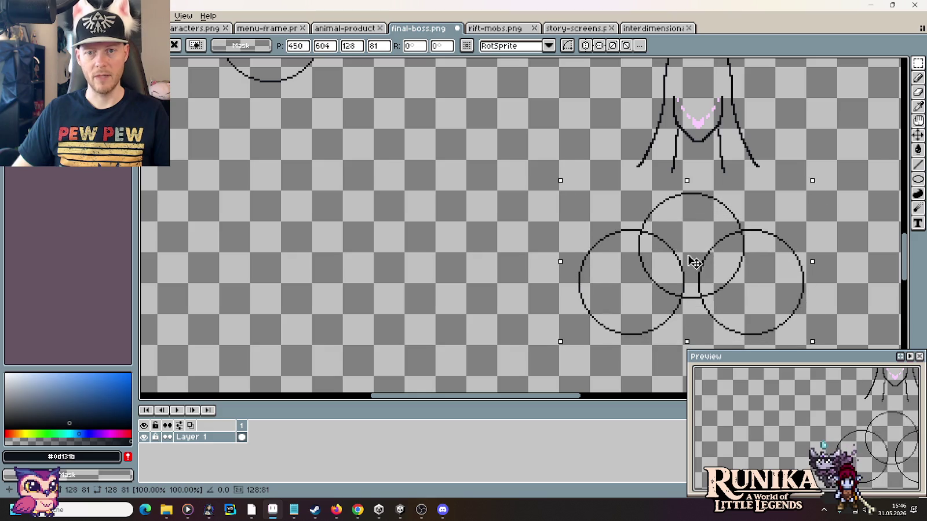
pyautogui.click(543, 149)
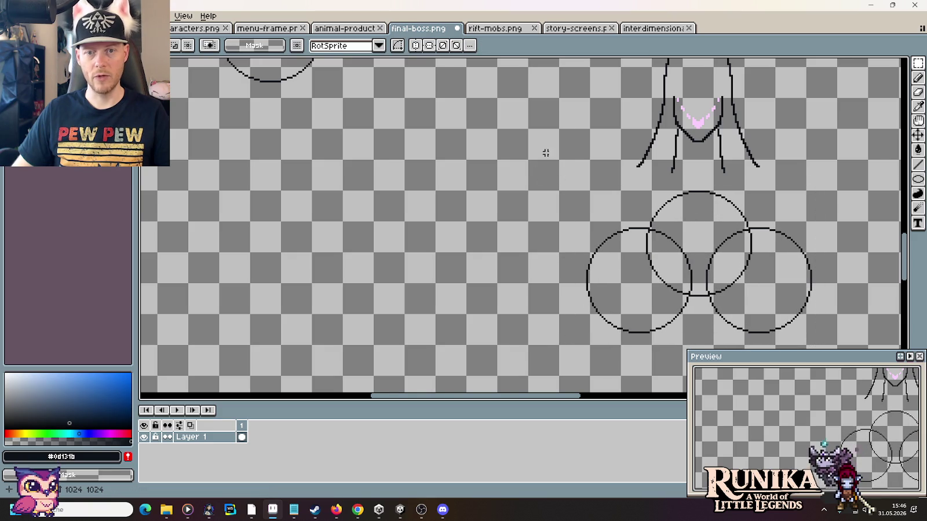
# Step: Drag the hooded head sketch down over the three circles, then set it back just above them
pyautogui.moveTo(564, 130); pyautogui.dragTo(470, 196)
pyautogui.moveTo(677, 248); pyautogui.dragTo(514, 80)
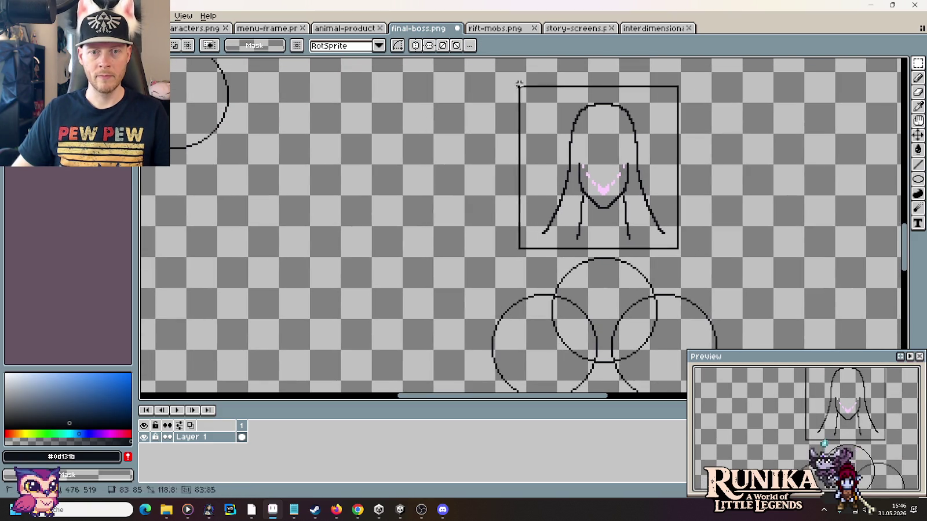
pyautogui.moveTo(609, 168); pyautogui.dragTo(612, 281)
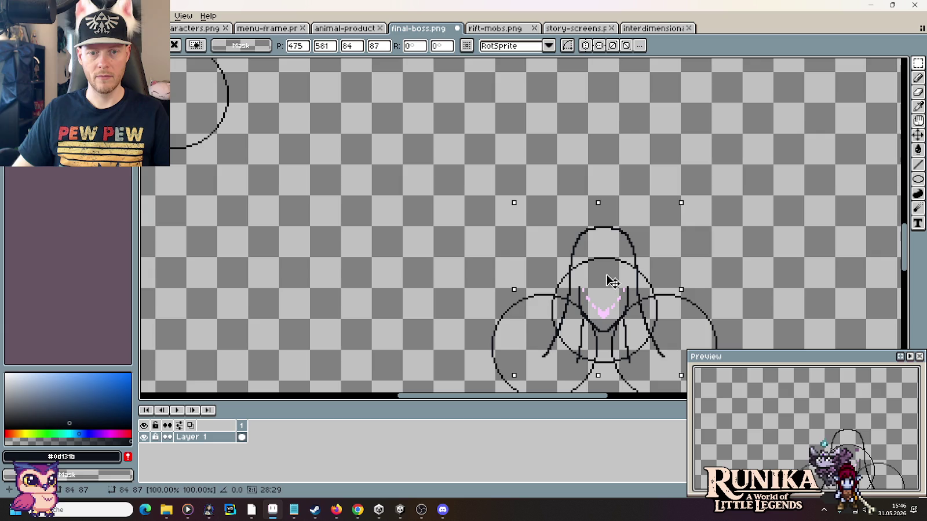
pyautogui.moveTo(382, 150)
pyautogui.mouseDown()
pyautogui.moveTo(360, 355)
pyautogui.moveTo(385, 133)
pyautogui.mouseUp()
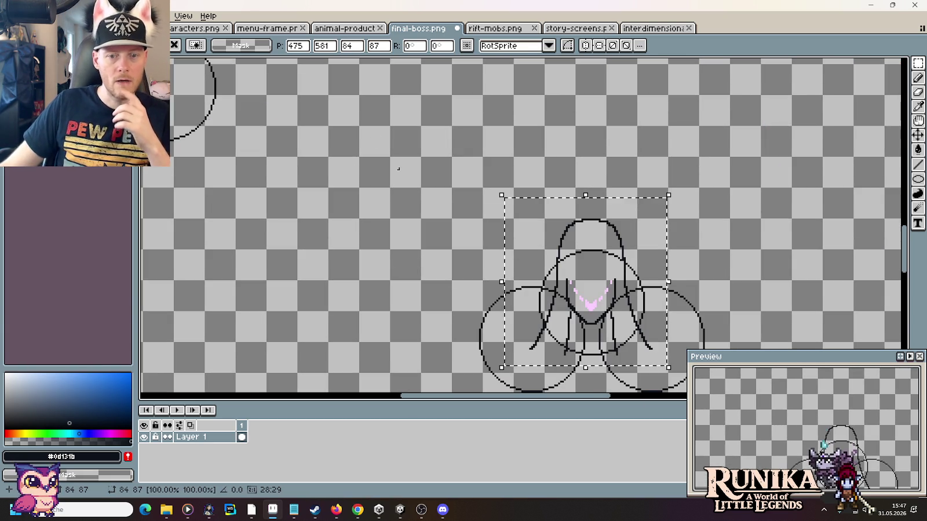
pyautogui.moveTo(585, 306)
pyautogui.mouseDown()
pyautogui.moveTo(517, 172)
pyautogui.moveTo(489, 174)
pyautogui.mouseUp()
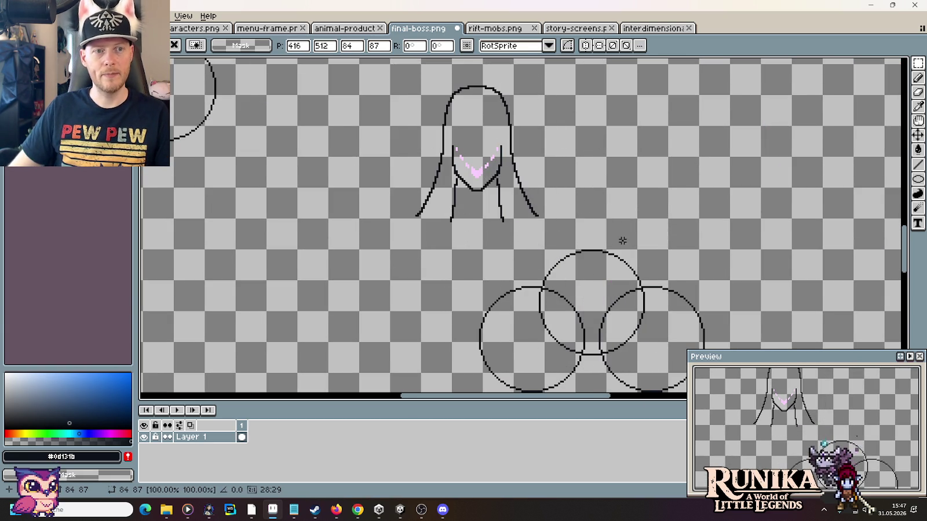
pyautogui.click(620, 238)
# Step: Draw a new smaller circle below the left circle with the Ellipse tool
pyautogui.hscroll(-5, 414, 258)
pyautogui.scroll(2, 352, 125)
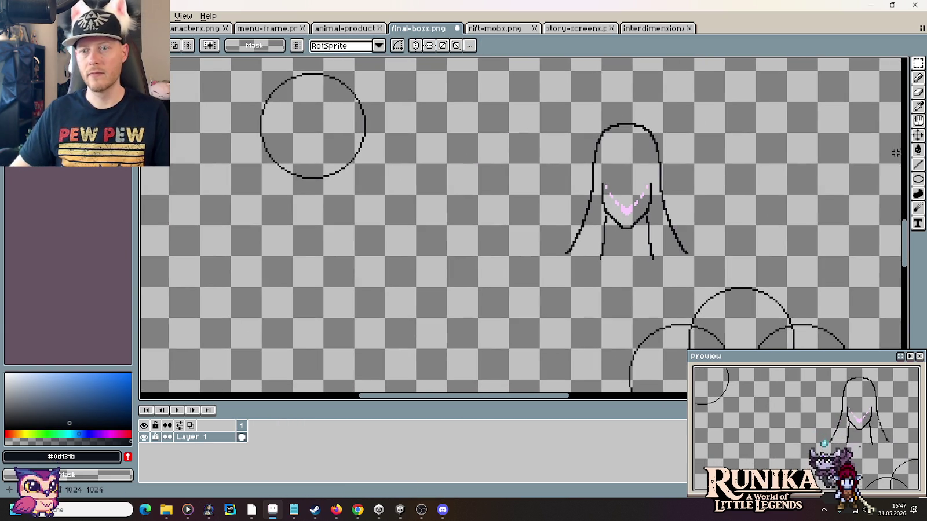
pyautogui.press('u')
pyautogui.moveTo(263, 196); pyautogui.dragTo(337, 278)
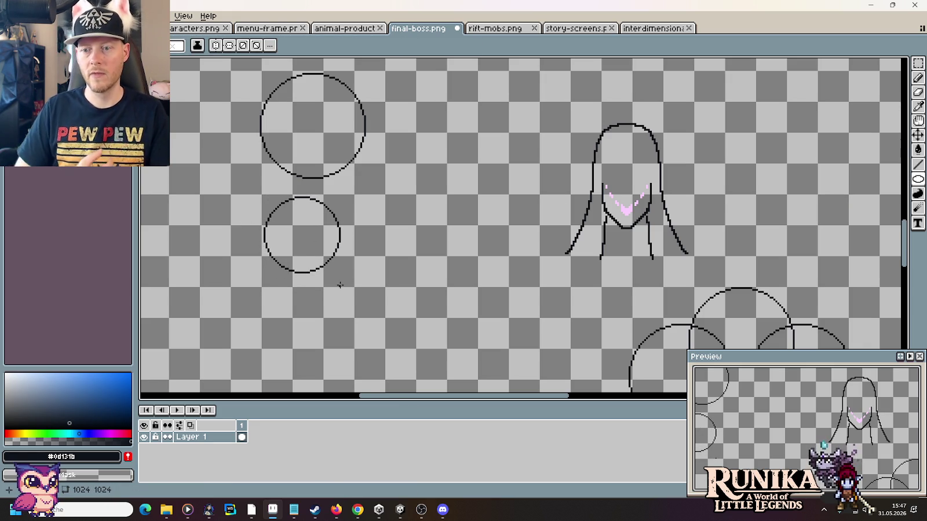
# Step: Trial-erase the three circles, restore them with undo, and reposition the top circle
pyautogui.press('m')
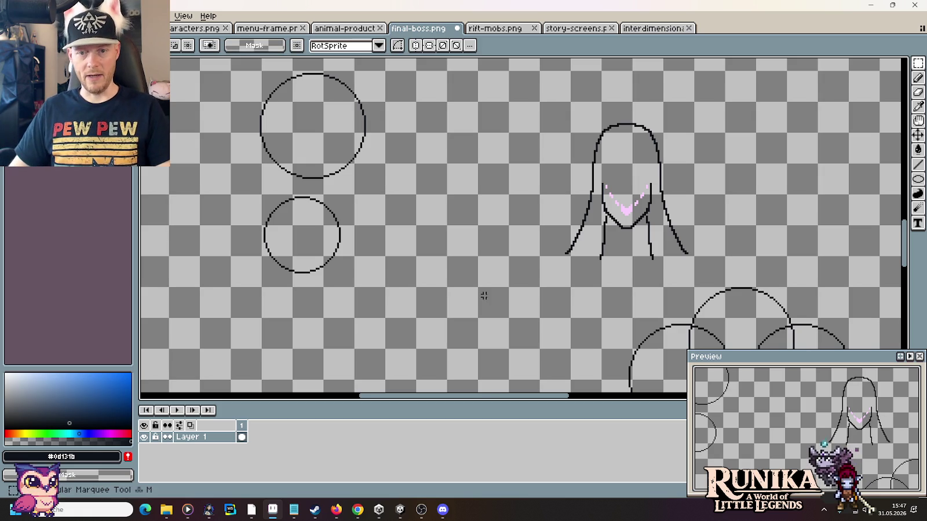
pyautogui.moveTo(731, 176); pyautogui.dragTo(459, 351)
pyautogui.press('Delete')
pyautogui.hotkey('ctrl', 'z')
pyautogui.moveTo(486, 181); pyautogui.dragTo(360, 59)
pyautogui.click(325, 97)
pyautogui.scroll(2, 325, 98)
pyautogui.moveTo(325, 101)
pyautogui.mouseDown()
pyautogui.moveTo(491, 227)
pyautogui.moveTo(374, 119)
pyautogui.moveTo(630, 191)
pyautogui.mouseUp()
pyautogui.click(502, 273)
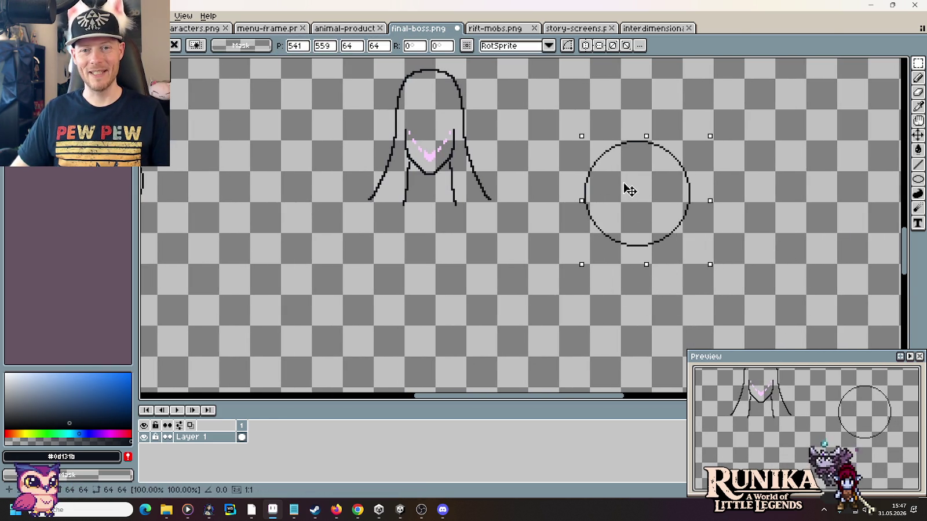
pyautogui.hotkey('ctrl', 'd')
# Step: Ctrl-drag a copy of the smaller lower-left circle over to the right
pyautogui.moveTo(365, 203); pyautogui.dragTo(587, 268)
pyautogui.moveTo(268, 192); pyautogui.dragTo(398, 311)
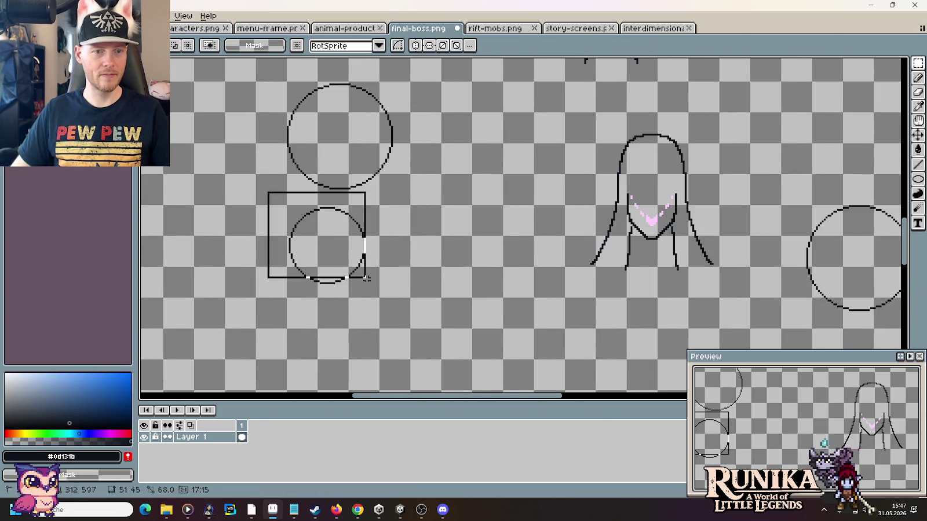
pyautogui.moveTo(346, 263)
pyautogui.mouseDown()
pyautogui.moveTo(692, 298)
pyautogui.moveTo(767, 282)
pyautogui.mouseUp()
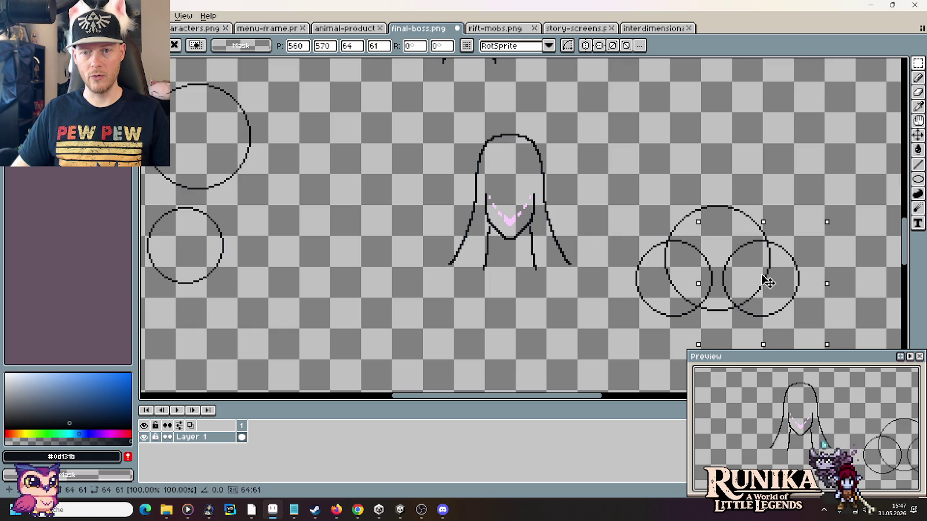
# Step: Fine-tune the copied small circle's position and commit it
pyautogui.moveTo(768, 282); pyautogui.dragTo(766, 282)
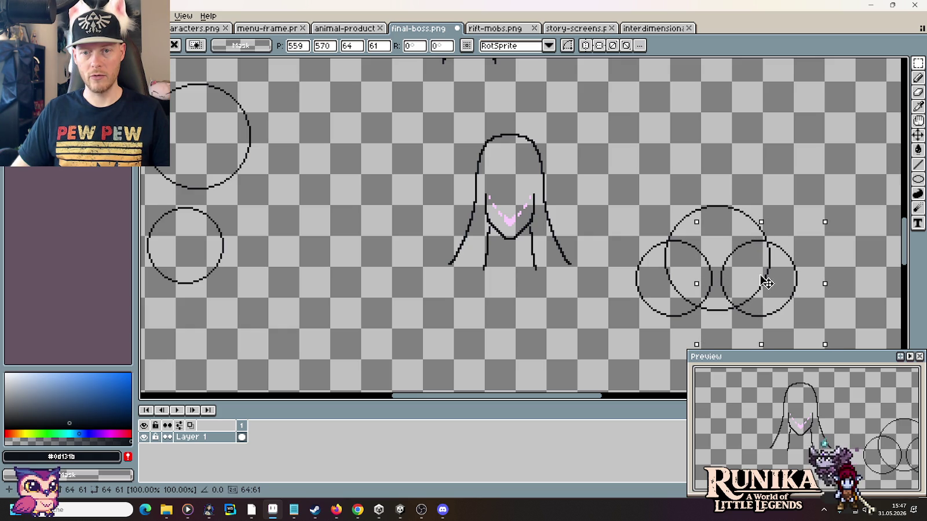
pyautogui.moveTo(768, 282); pyautogui.dragTo(769, 282)
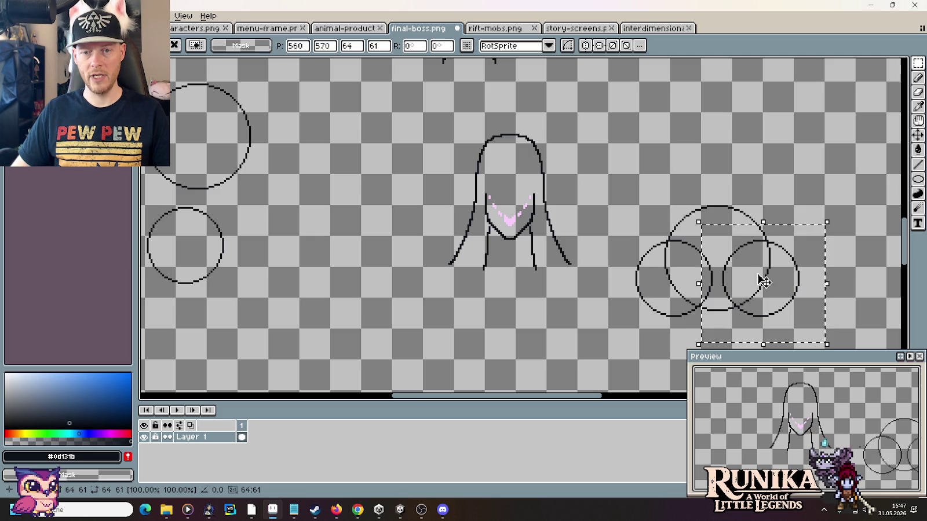
pyautogui.click(578, 247)
# Step: Trial a copy of the hooded head over the circles, discard it, and select the upper circle
pyautogui.moveTo(579, 300); pyautogui.dragTo(421, 110)
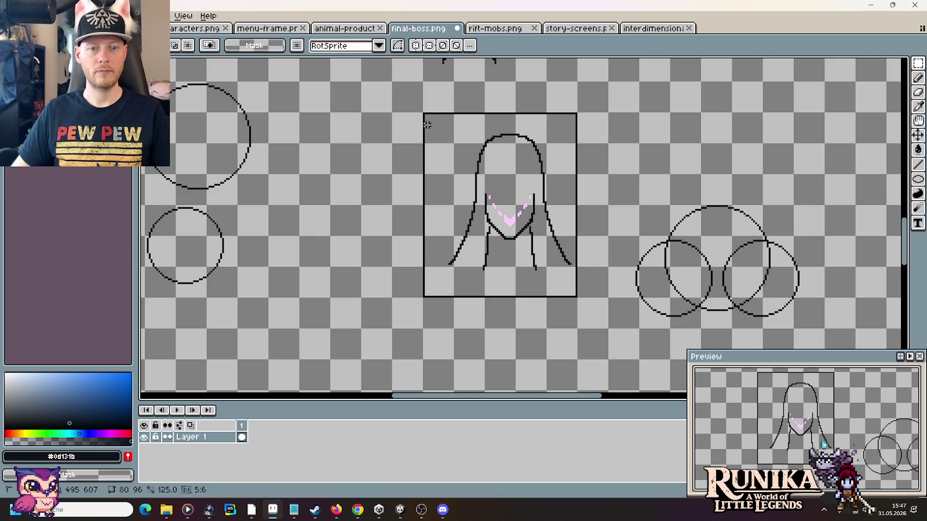
pyautogui.moveTo(471, 240); pyautogui.dragTo(692, 293)
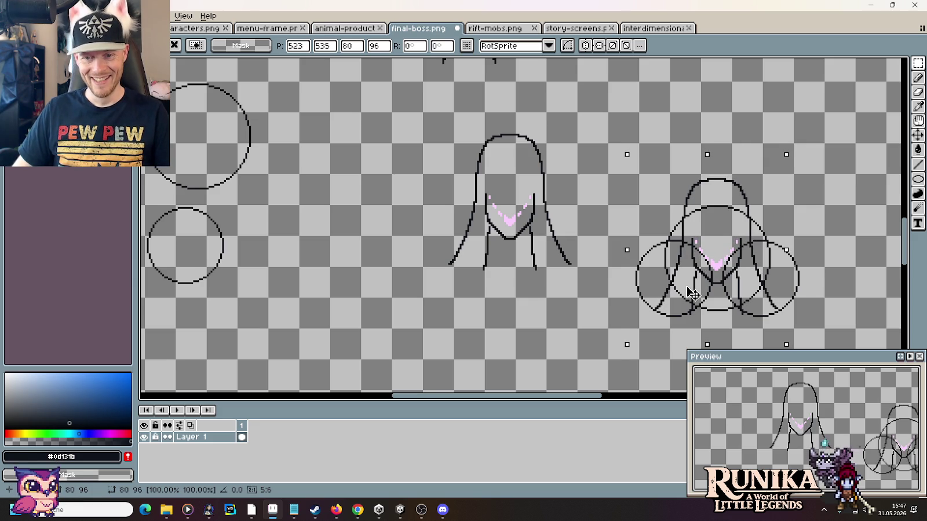
pyautogui.moveTo(691, 293); pyautogui.dragTo(693, 293)
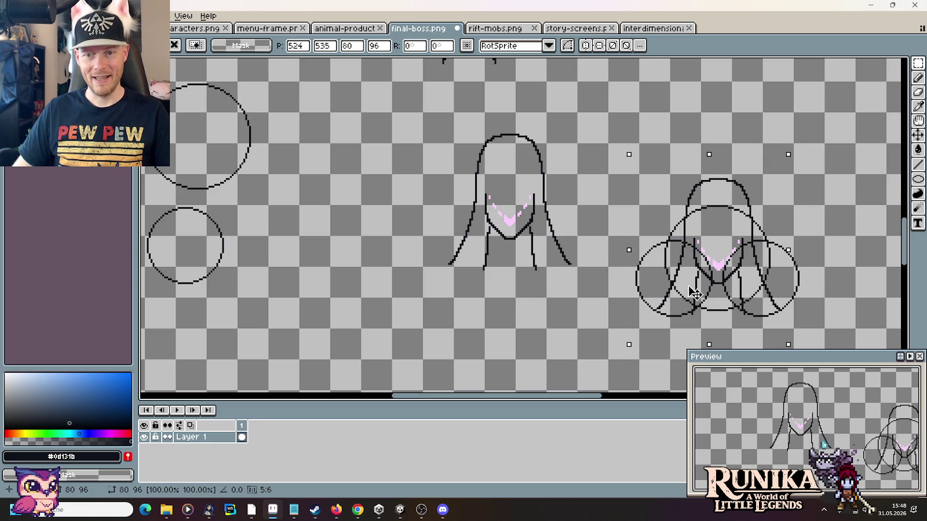
pyautogui.moveTo(693, 294); pyautogui.dragTo(555, 248)
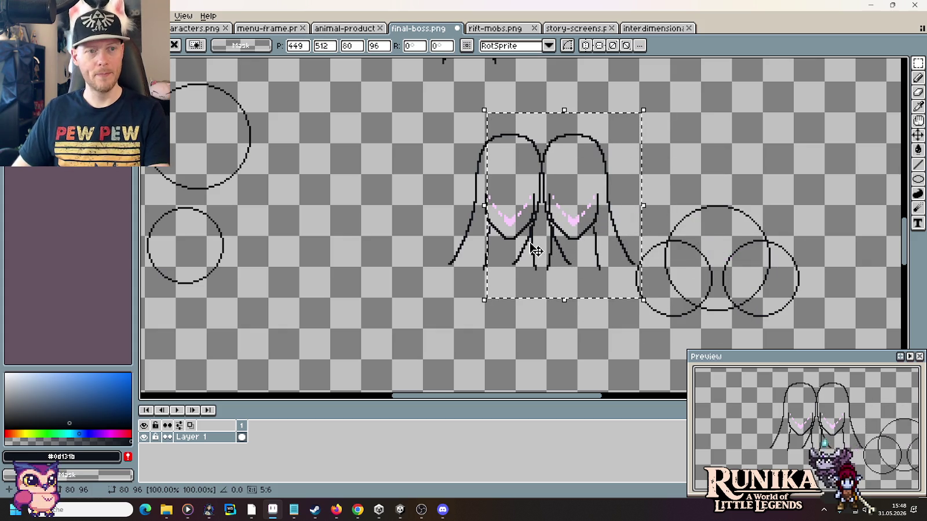
pyautogui.press('Escape')
pyautogui.moveTo(271, 134); pyautogui.dragTo(390, 176)
pyautogui.moveTo(379, 118); pyautogui.dragTo(311, 248)
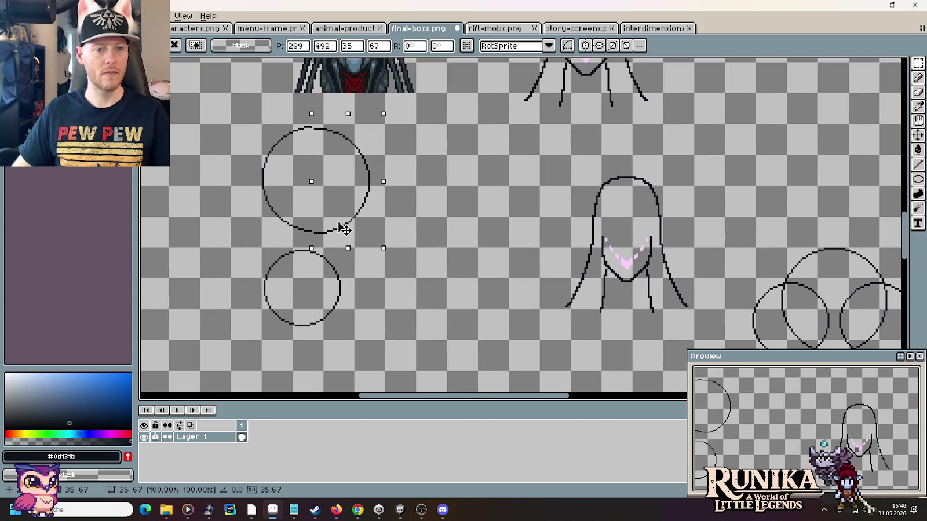
# Step: Cut away a stretch of the connecting line between the lower circles
pyautogui.press('Escape')
pyautogui.moveTo(564, 259); pyautogui.dragTo(280, 183)
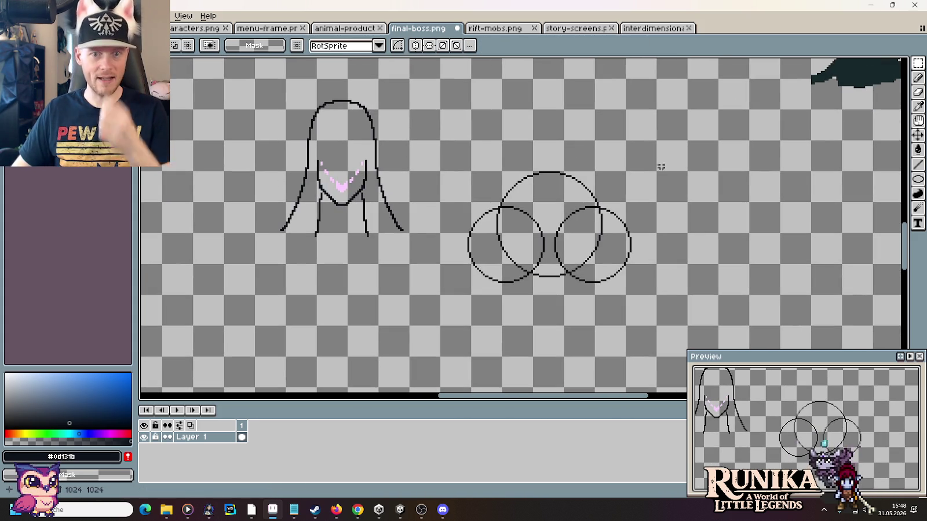
pyautogui.moveTo(657, 146); pyautogui.dragTo(548, 324)
pyautogui.scroll(2, 549, 172)
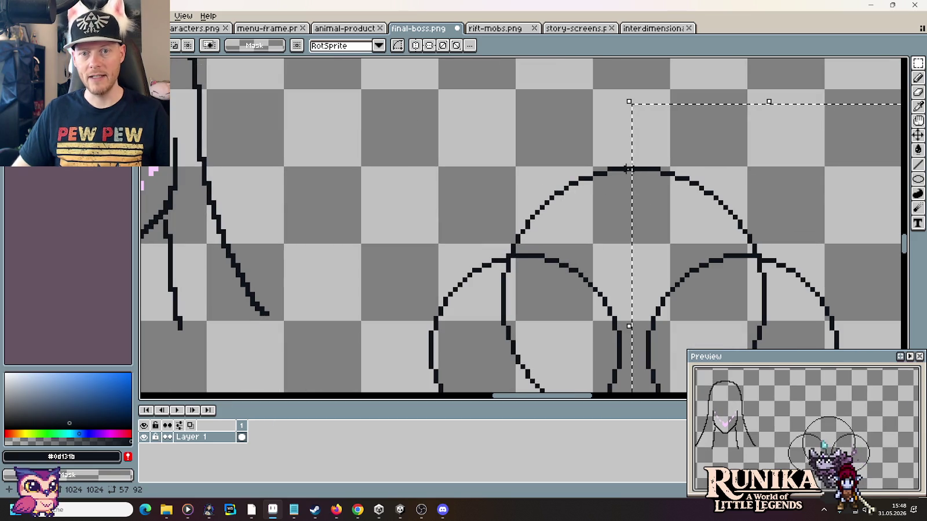
pyautogui.press('u')
pyautogui.moveTo(384, 136); pyautogui.dragTo(630, 331)
pyautogui.hotkey('ctrl', 'd')
pyautogui.scroll(1, 637, 239)
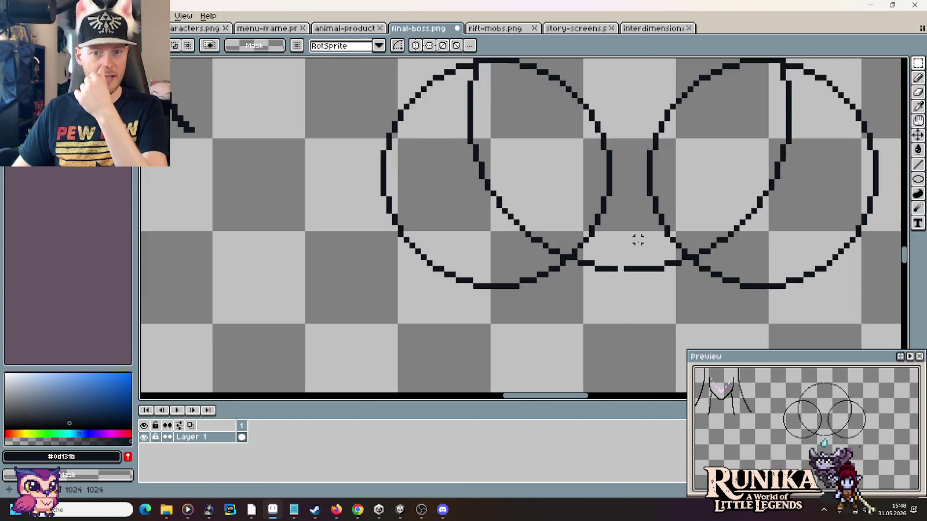
pyautogui.scroll(-2, 637, 239)
pyautogui.scroll(-1, 637, 244)
pyautogui.scroll(2, 528, 324)
pyautogui.scroll(-1, 527, 323)
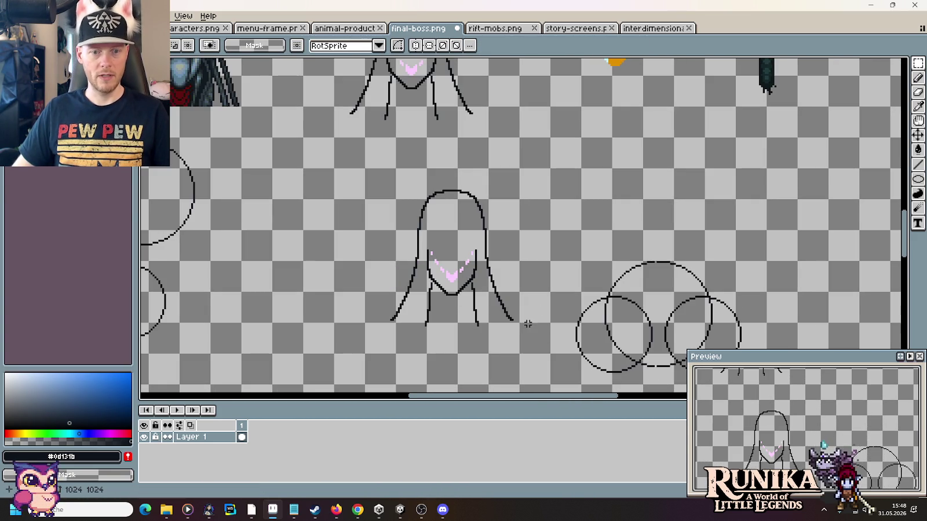
# Step: Trial a copy of the head drawing over the circles, then discard it
pyautogui.moveTo(519, 352); pyautogui.dragTo(366, 170)
pyautogui.moveTo(446, 261)
pyautogui.mouseDown()
pyautogui.moveTo(834, 277)
pyautogui.moveTo(656, 296)
pyautogui.mouseUp()
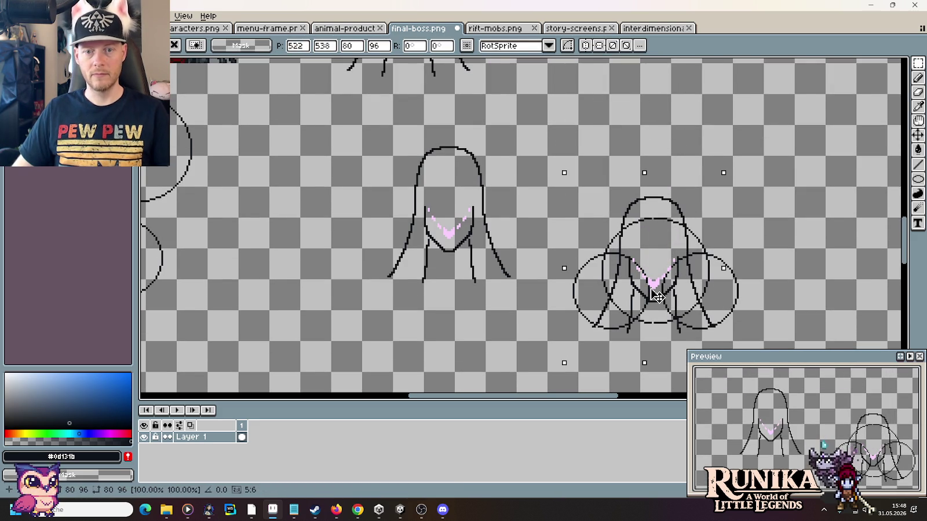
pyautogui.moveTo(656, 295); pyautogui.dragTo(656, 293)
pyautogui.press('Return')
pyautogui.scroll(5, 656, 295)
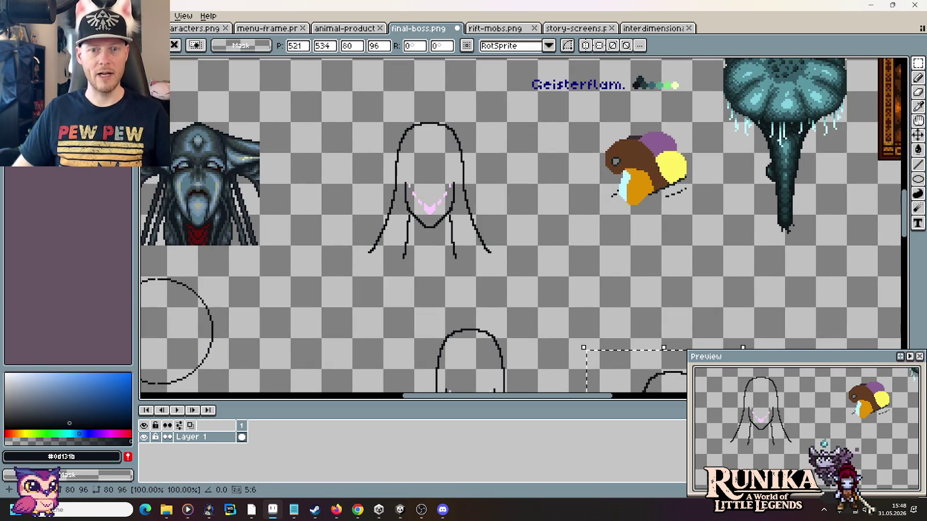
pyautogui.scroll(-5, 575, 273)
pyautogui.moveTo(616, 265)
pyautogui.mouseDown()
pyautogui.moveTo(614, 245)
pyautogui.moveTo(618, 260)
pyautogui.mouseUp()
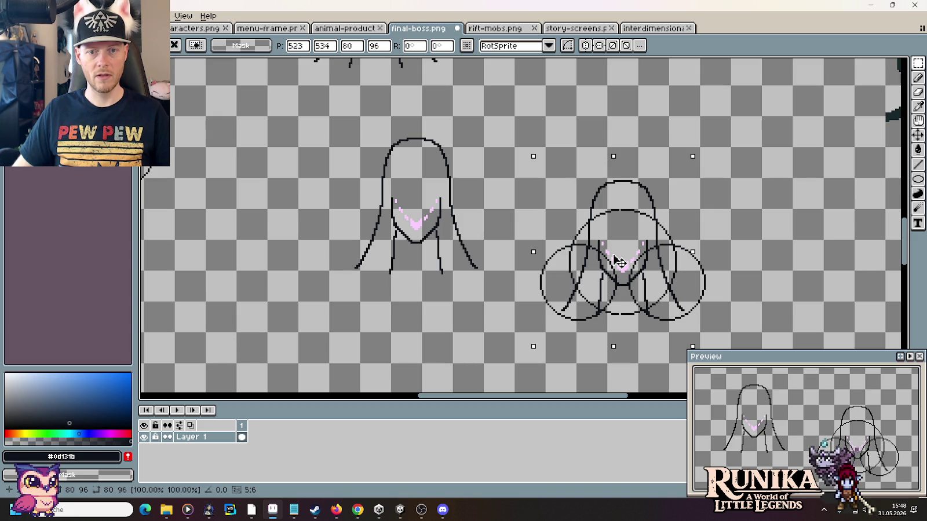
pyautogui.press('Escape')
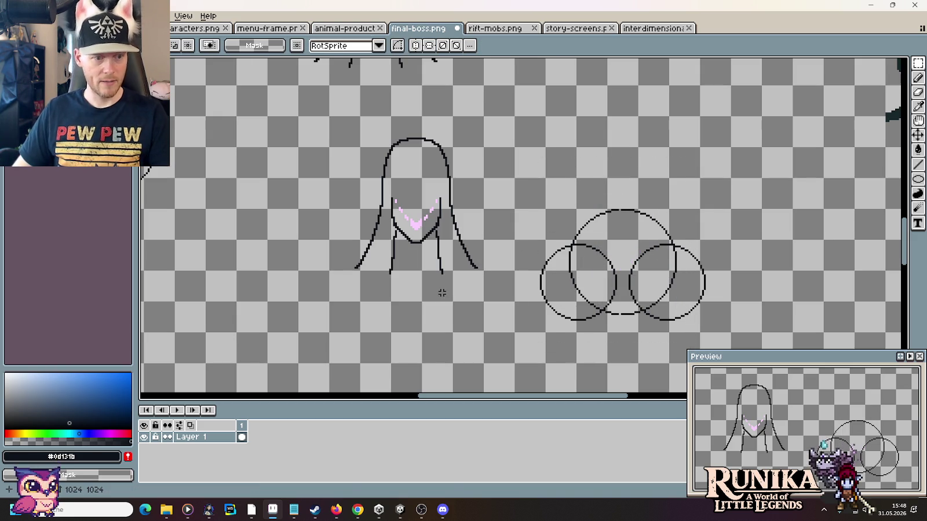
pyautogui.scroll(3, 413, 301)
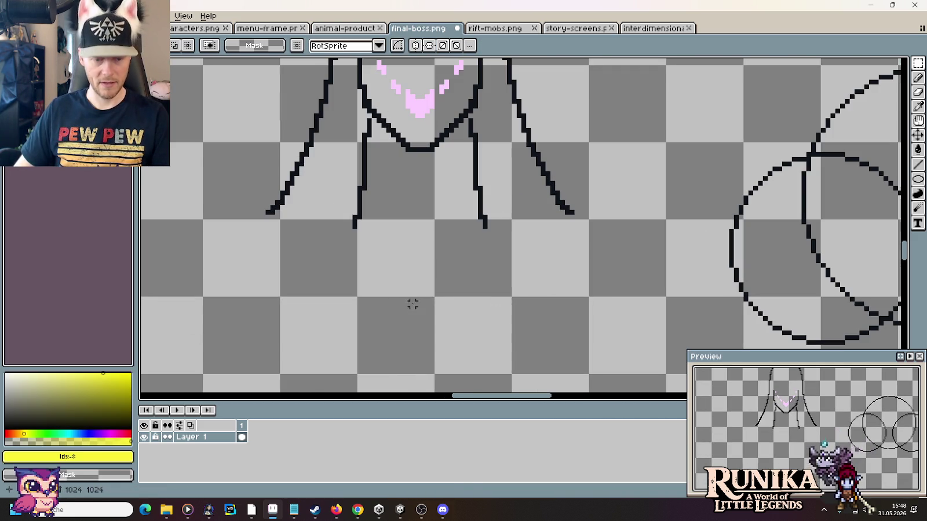
# Step: Close the bottoms of the left, middle and right hair strands with yellow pencil lines
pyautogui.press('b')
pyautogui.moveTo(490, 217); pyautogui.dragTo(565, 216)
pyautogui.moveTo(350, 217); pyautogui.dragTo(265, 217)
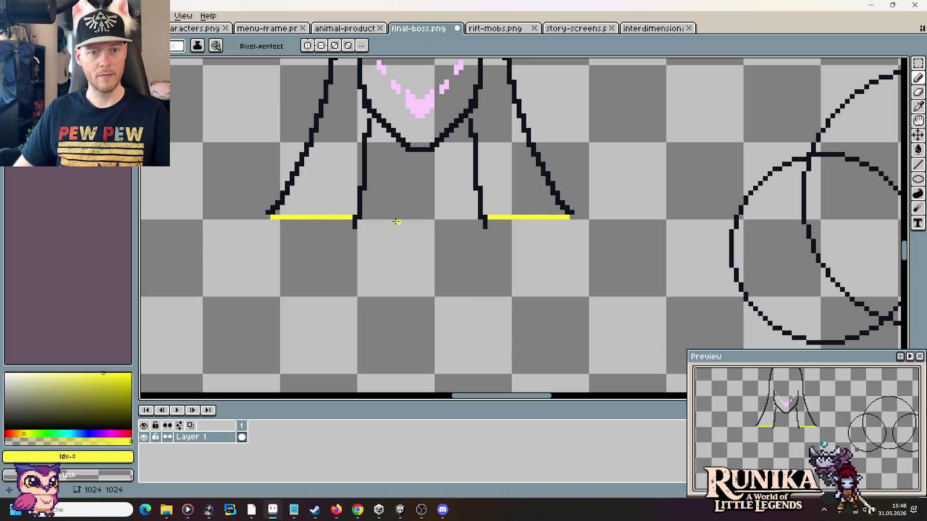
pyautogui.moveTo(364, 217); pyautogui.dragTo(472, 216)
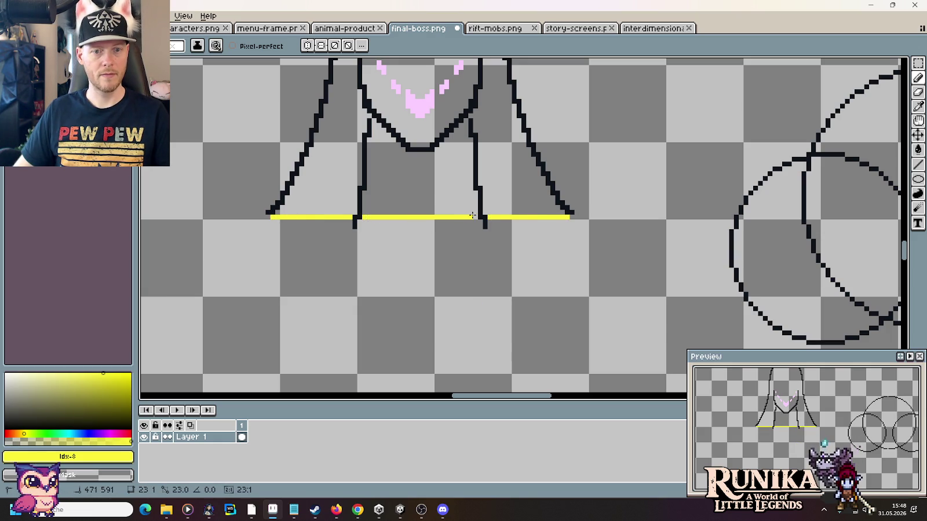
# Step: Flood-fill the middle and side hair areas with yellow
pyautogui.press('g')
pyautogui.click(420, 186)
pyautogui.click(335, 171)
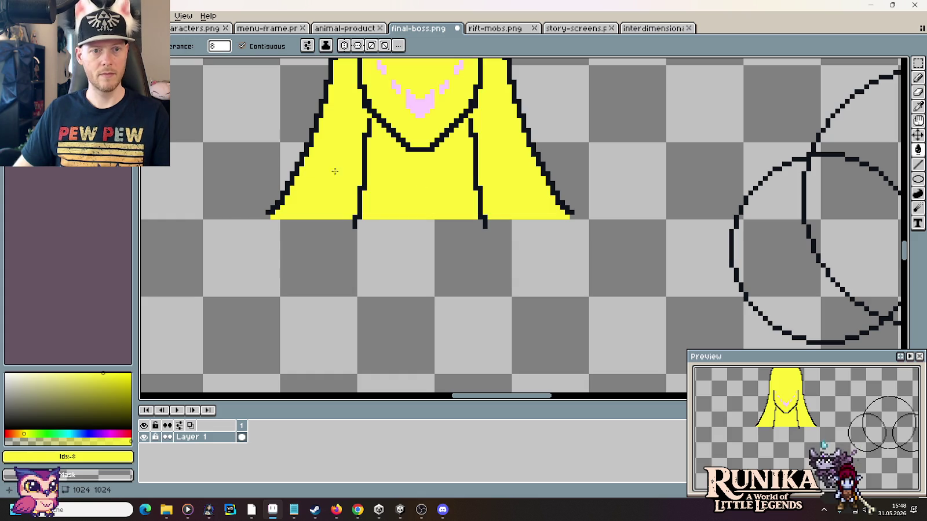
pyautogui.scroll(-2, 477, 172)
pyautogui.scroll(-1, 477, 173)
pyautogui.scroll(-1, 477, 172)
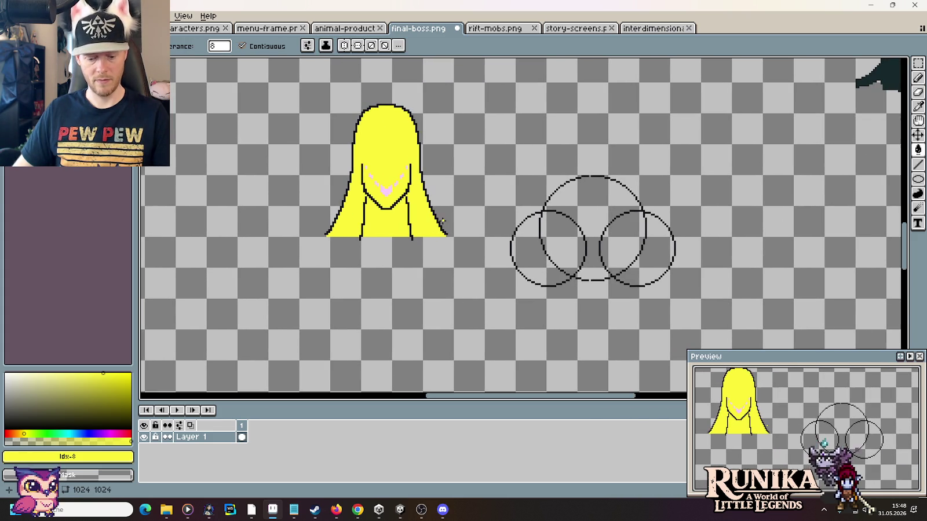
# Step: Select the yellow hair shape and drag a copy onto the circles
pyautogui.press('m')
pyautogui.moveTo(451, 264); pyautogui.dragTo(301, 84)
pyautogui.moveTo(390, 203); pyautogui.dragTo(599, 249)
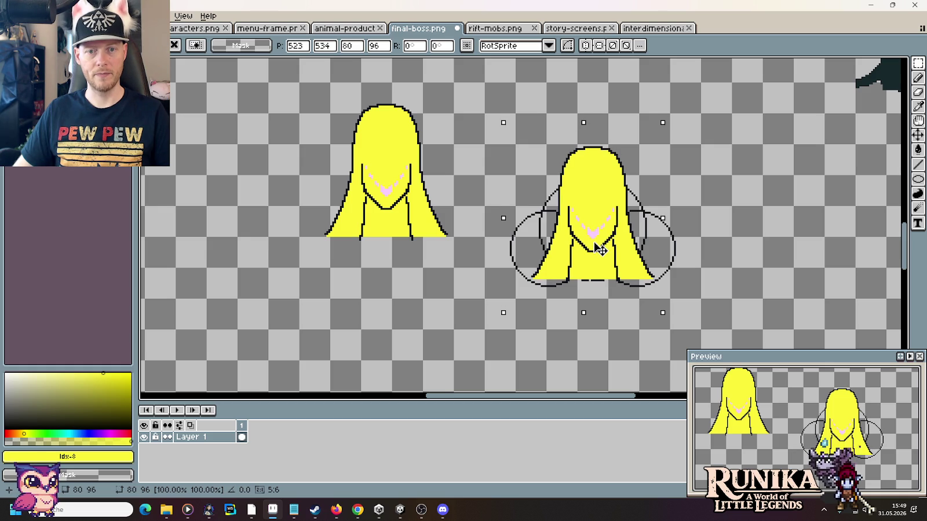
# Step: Commit the yellow hair copy over the three circles and pan around to inspect both figures
pyautogui.click(475, 211)
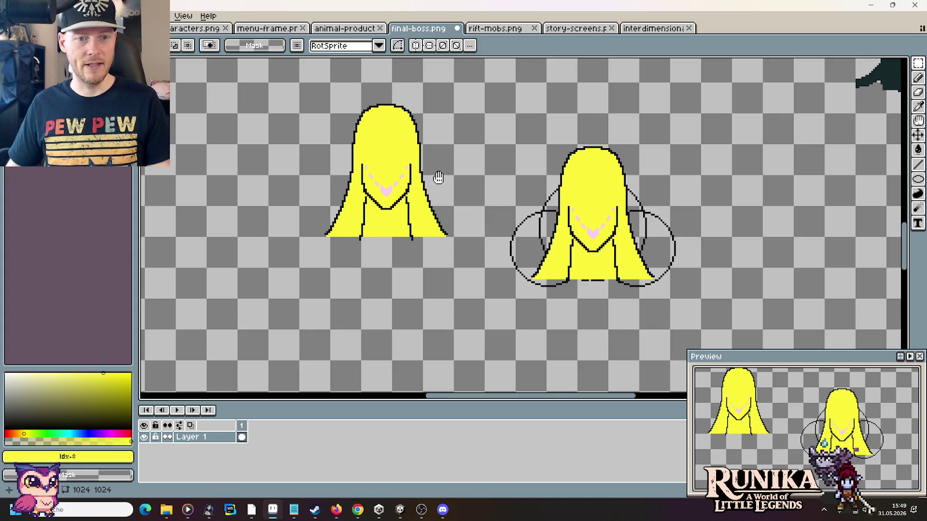
pyautogui.moveTo(439, 178); pyautogui.dragTo(458, 220)
pyautogui.moveTo(494, 150)
pyautogui.mouseDown()
pyautogui.moveTo(575, 312)
pyautogui.moveTo(534, 145)
pyautogui.mouseUp()
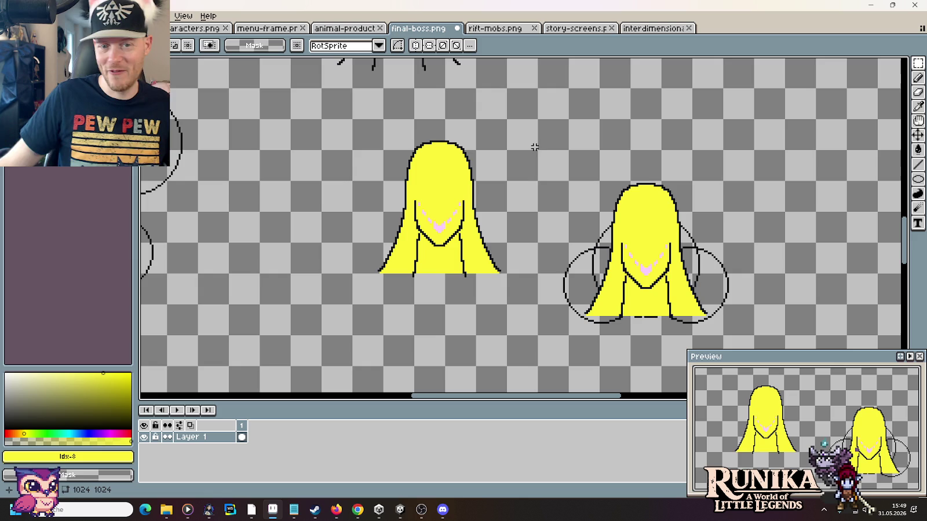
pyautogui.scroll(1, 698, 266)
pyautogui.scroll(2, 698, 266)
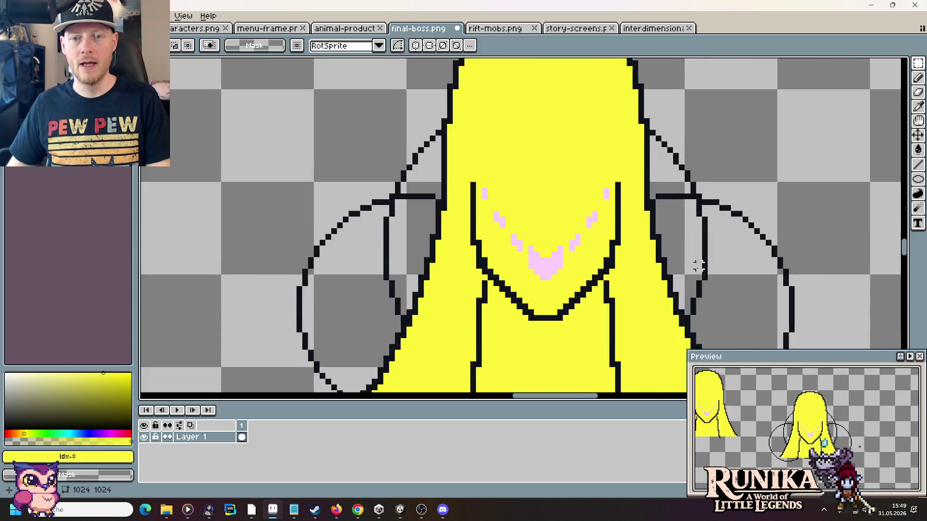
pyautogui.moveTo(704, 203); pyautogui.dragTo(664, 144)
pyautogui.press('b')
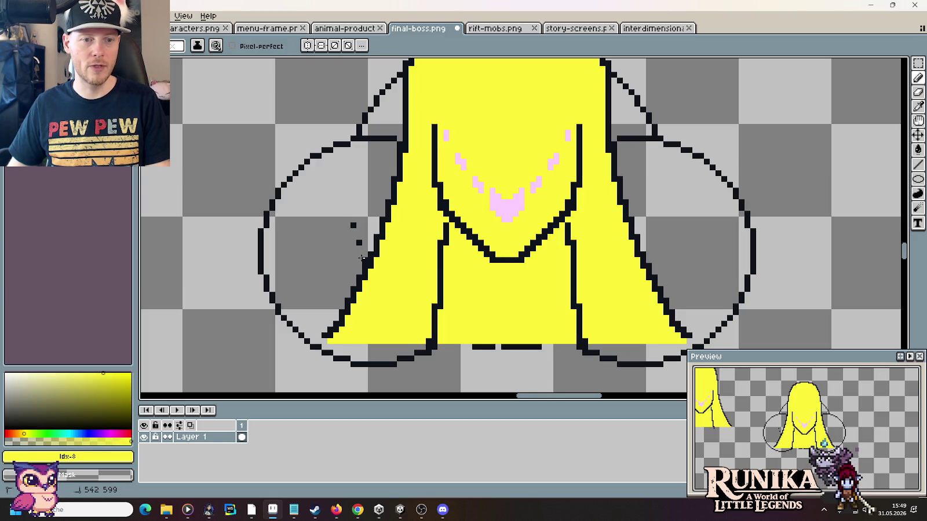
pyautogui.scroll(-1, 351, 212)
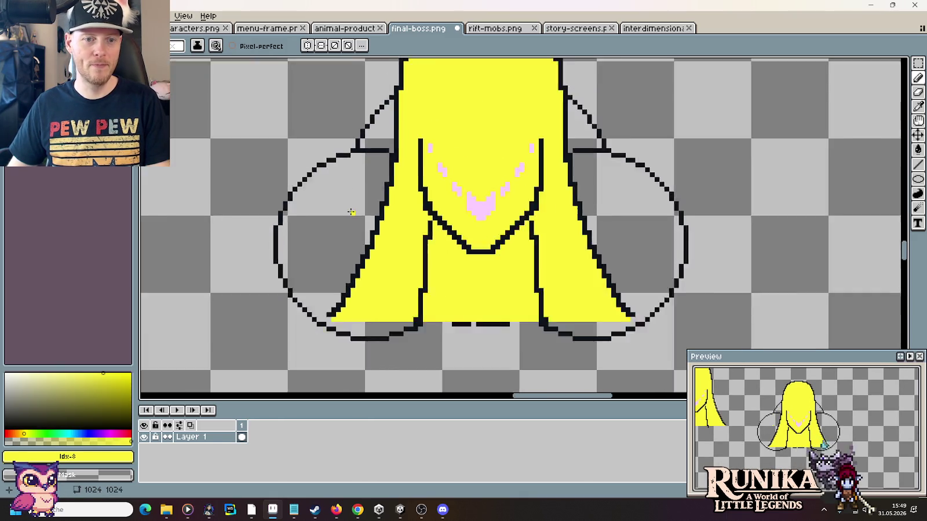
pyautogui.scroll(-2, 351, 213)
pyautogui.moveTo(342, 165); pyautogui.dragTo(410, 213)
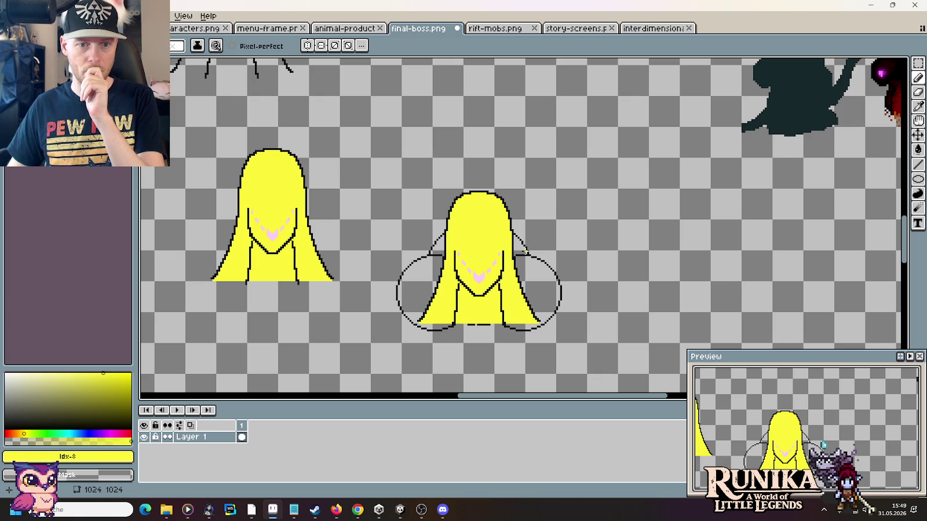
pyautogui.moveTo(352, 286)
pyautogui.mouseDown()
pyautogui.moveTo(466, 294)
pyautogui.moveTo(672, 275)
pyautogui.mouseUp()
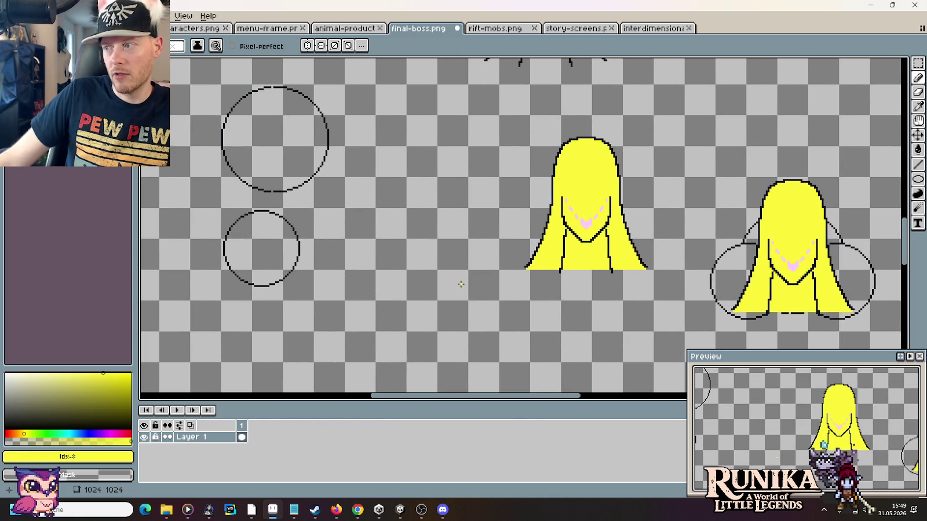
# Step: Move the top circle and the left circle over toward the right
pyautogui.press('m')
pyautogui.moveTo(343, 207)
pyautogui.mouseDown()
pyautogui.moveTo(222, 83)
pyautogui.moveTo(345, 259)
pyautogui.moveTo(905, 284)
pyautogui.moveTo(728, 180)
pyautogui.moveTo(723, 162)
pyautogui.mouseUp()
pyautogui.hscroll(-5, 589, 238)
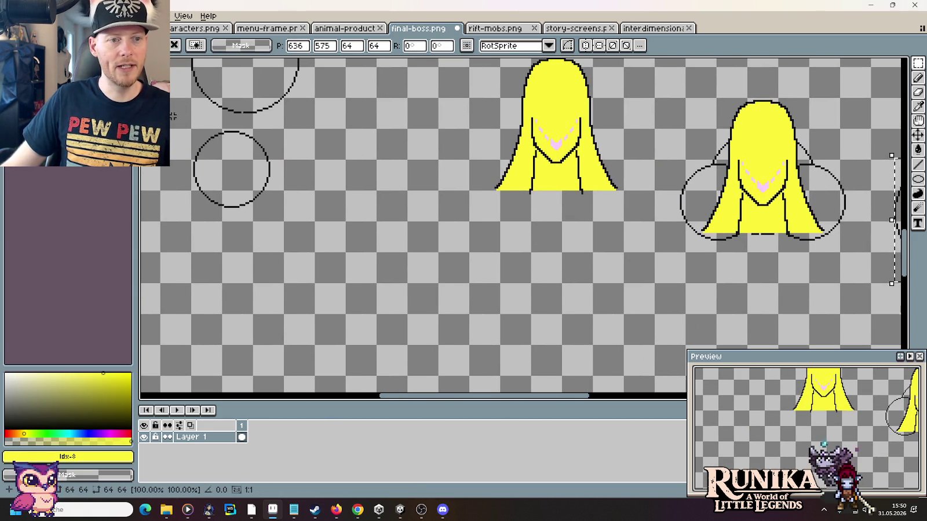
pyautogui.moveTo(191, 127); pyautogui.dragTo(282, 222)
pyautogui.moveTo(249, 191)
pyautogui.mouseDown()
pyautogui.moveTo(905, 263)
pyautogui.moveTo(455, 325)
pyautogui.moveTo(403, 213)
pyautogui.moveTo(446, 268)
pyautogui.moveTo(480, 292)
pyautogui.moveTo(590, 300)
pyautogui.moveTo(605, 242)
pyautogui.moveTo(595, 246)
pyautogui.mouseUp()
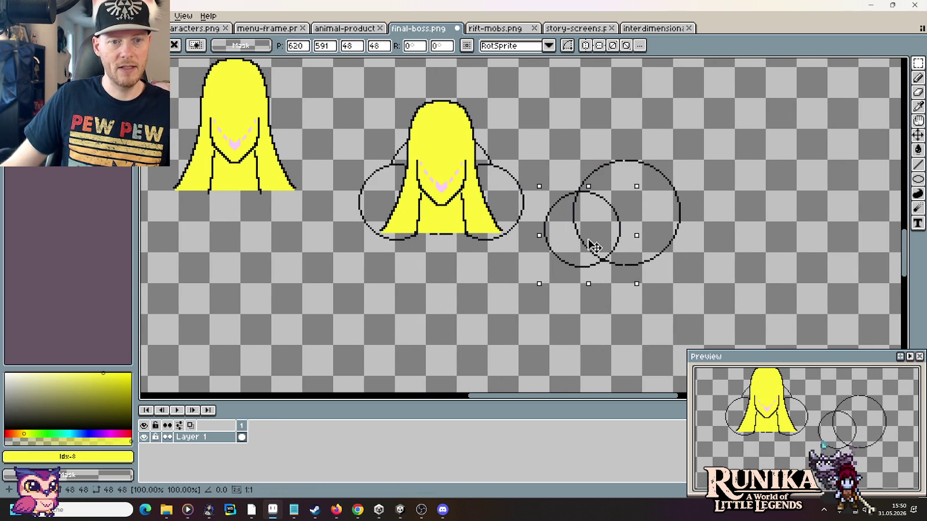
pyautogui.moveTo(594, 246); pyautogui.dragTo(591, 252)
# Step: Position the moved circle right beside the large circle to balance the group
pyautogui.scroll(2, 588, 244)
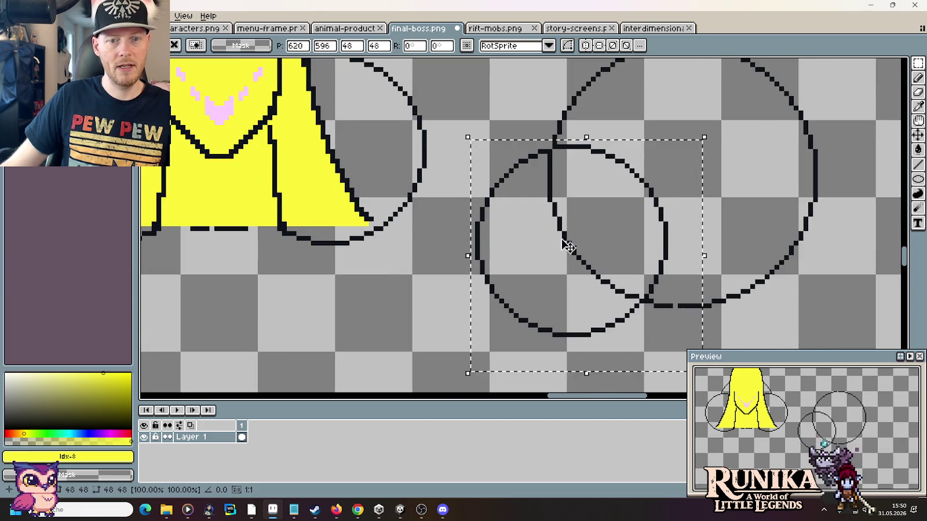
pyautogui.scroll(1, 567, 247)
pyautogui.moveTo(387, 206)
pyautogui.mouseDown()
pyautogui.moveTo(494, 224)
pyautogui.moveTo(471, 254)
pyautogui.mouseUp()
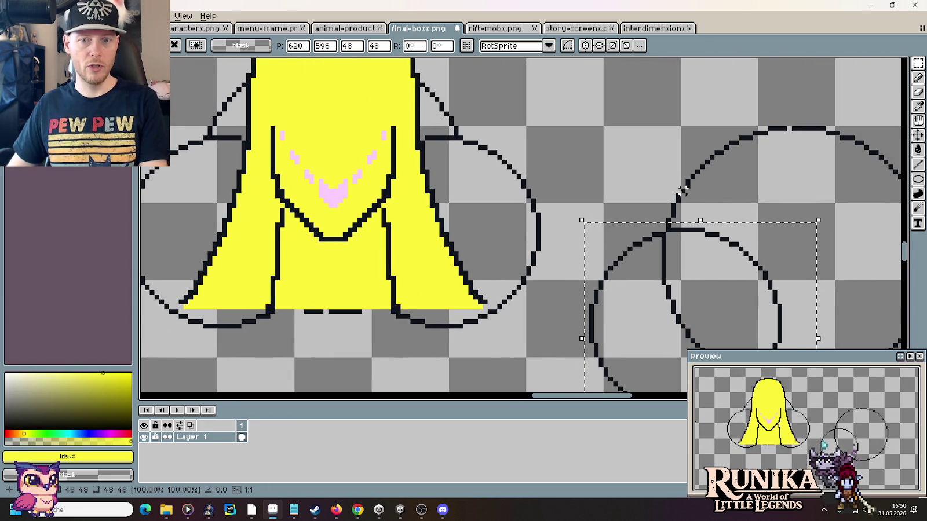
pyautogui.moveTo(703, 272); pyautogui.dragTo(703, 258)
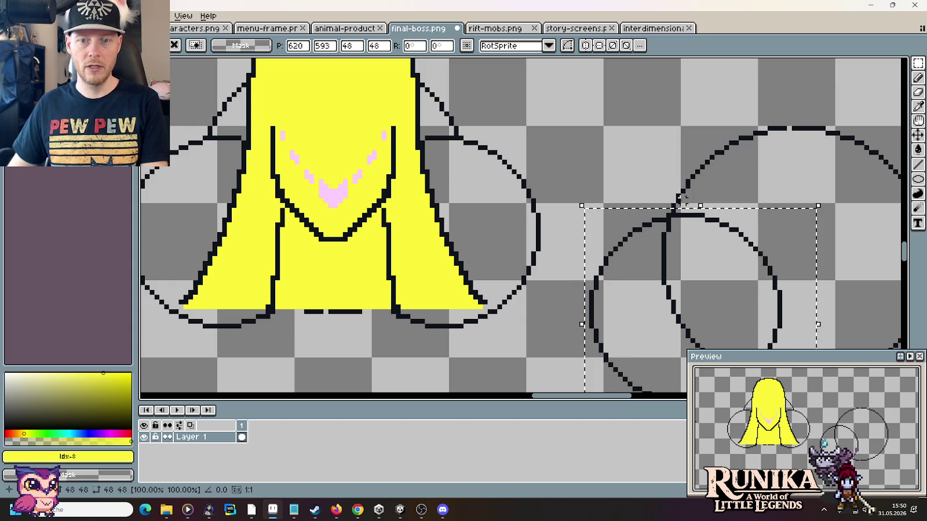
pyautogui.press('Down')
pyautogui.press('Down')
pyautogui.press('Down')
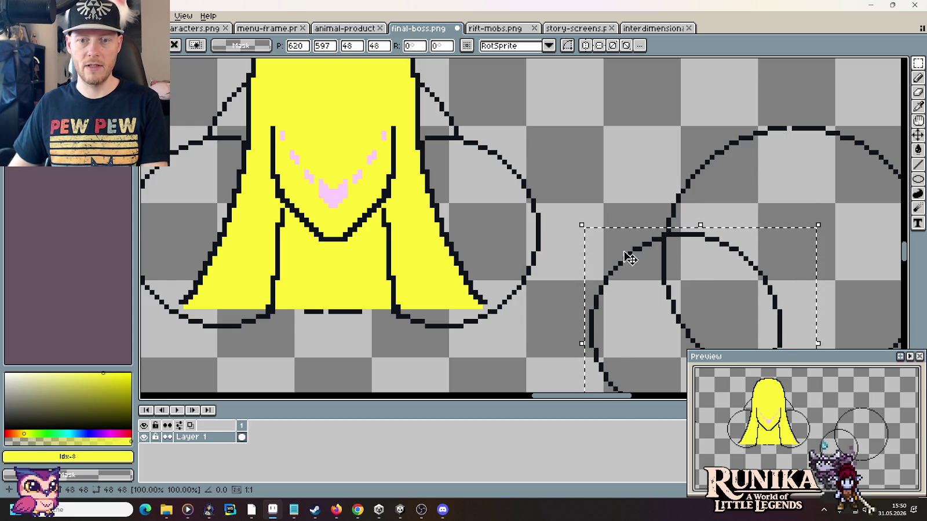
pyautogui.scroll(-2, 637, 180)
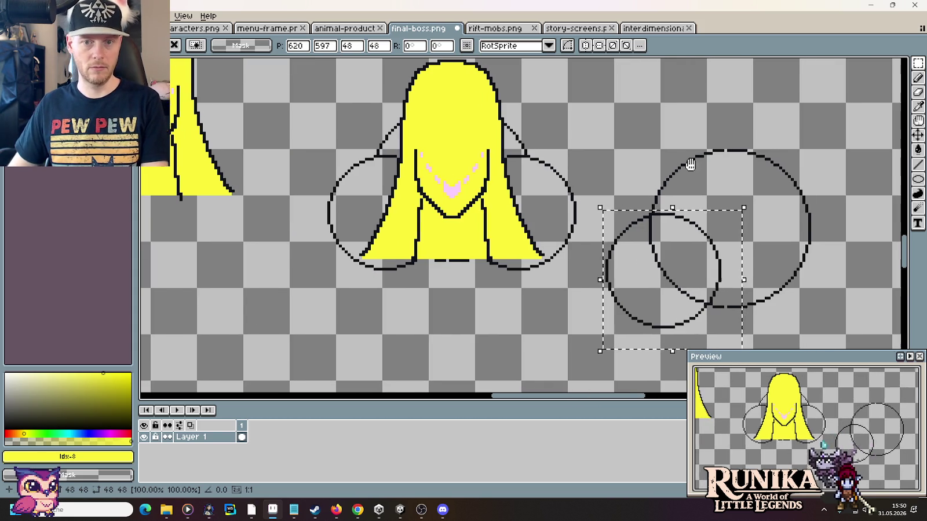
pyautogui.hscroll(3, 693, 168)
pyautogui.moveTo(549, 264); pyautogui.dragTo(570, 265)
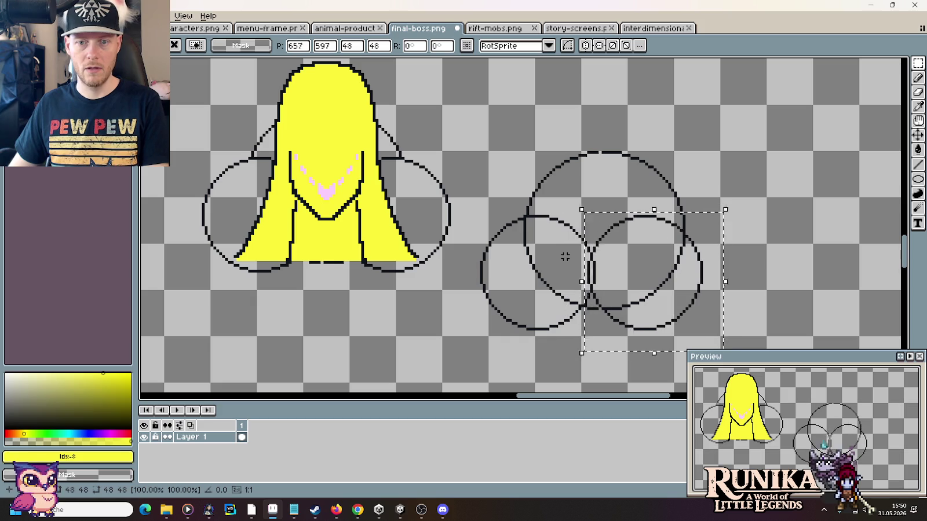
pyautogui.moveTo(570, 265); pyautogui.dragTo(640, 264)
pyautogui.hotkey('ctrl', 'd')
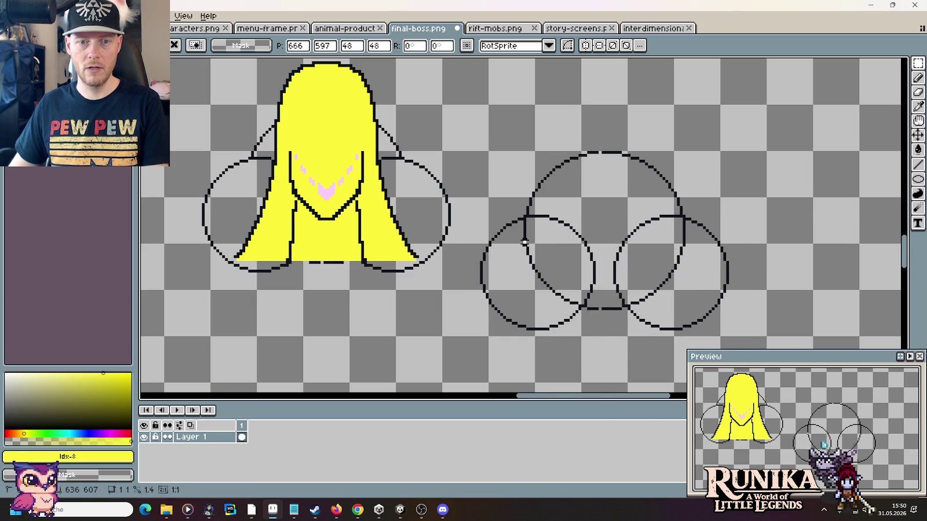
# Step: Select the three circles together and shift the sketch further right
pyautogui.scroll(-1, 562, 242)
pyautogui.moveTo(698, 304)
pyautogui.mouseDown()
pyautogui.moveTo(514, 183)
pyautogui.moveTo(482, 180)
pyautogui.mouseUp()
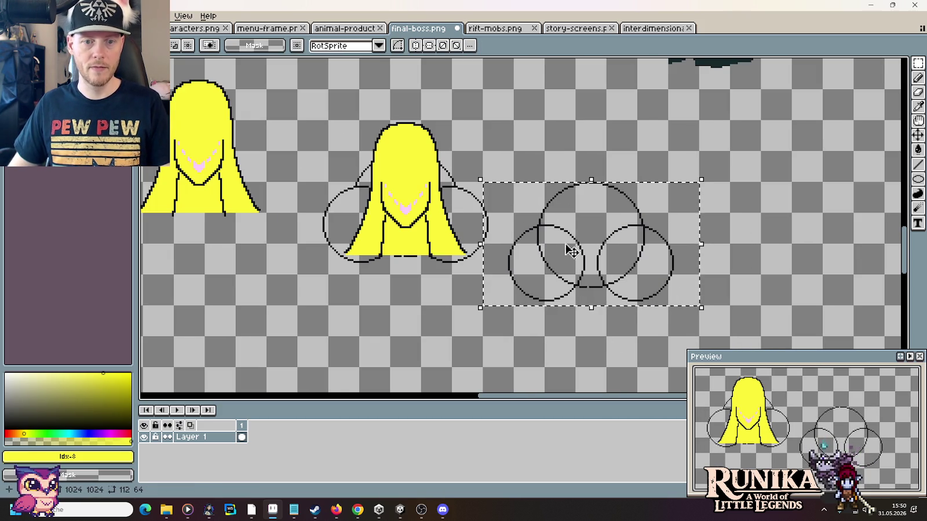
pyautogui.moveTo(628, 264); pyautogui.dragTo(449, 238)
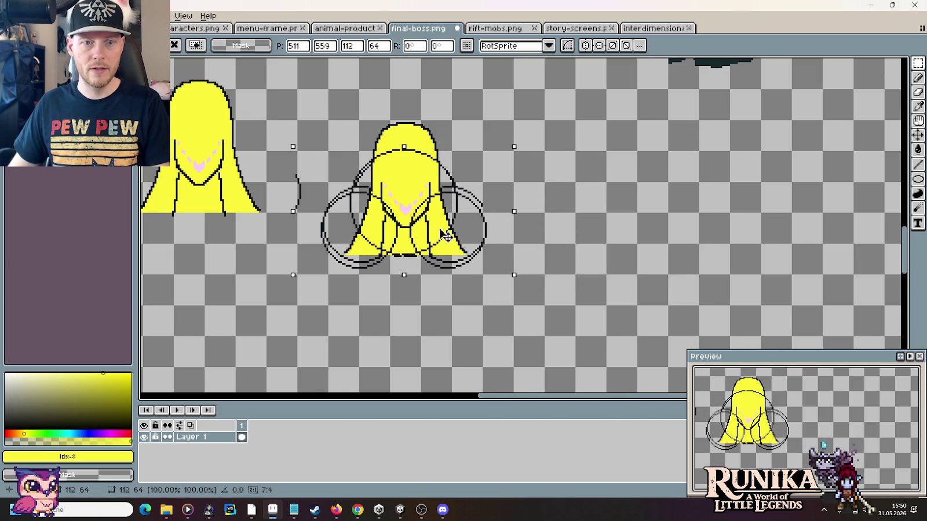
pyautogui.press('Right')
pyautogui.press('Right')
pyautogui.press('Right')
pyautogui.press('Right')
pyautogui.press('Right')
pyautogui.press('Right')
pyautogui.press('Right')
pyautogui.press('Right')
pyautogui.press('Right')
pyautogui.press('Right')
pyautogui.press('Right')
pyautogui.press('Right')
pyautogui.press('Right')
pyautogui.press('Right')
pyautogui.press('Right')
pyautogui.press('Right')
pyautogui.press('Right')
pyautogui.press('Right')
pyautogui.press('Right')
pyautogui.press('Right')
pyautogui.press('Right')
pyautogui.press('Right')
pyautogui.press('Right')
pyautogui.press('Right')
pyautogui.press('Right')
pyautogui.press('Right')
pyautogui.press('Right')
pyautogui.press('Right')
pyautogui.press('Right')
pyautogui.press('Right')
# Step: Tuck the stray arc left beside its circle, then select the left hair figure
pyautogui.press('Right')
pyautogui.press('Right')
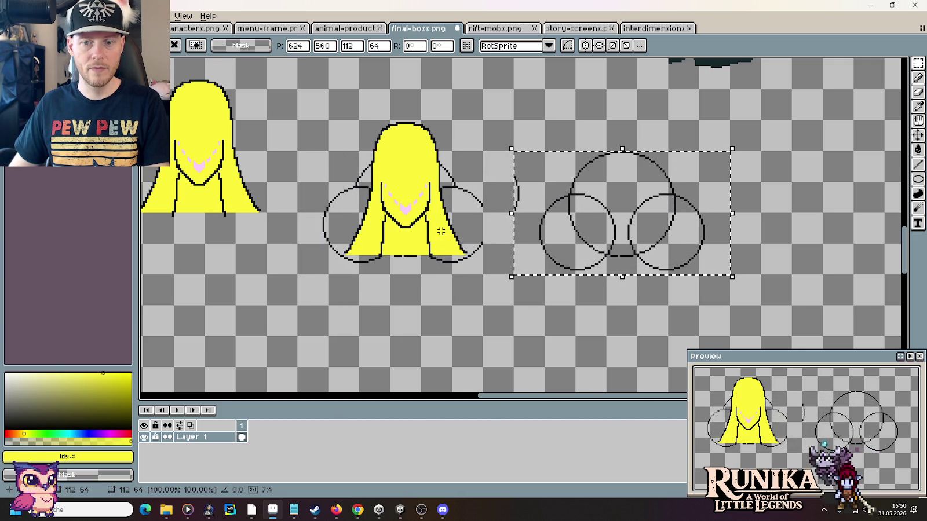
pyautogui.press('Return')
pyautogui.moveTo(500, 165)
pyautogui.mouseDown()
pyautogui.moveTo(523, 213)
pyautogui.moveTo(487, 246)
pyautogui.mouseUp()
pyautogui.press('Right')
pyautogui.press('Right')
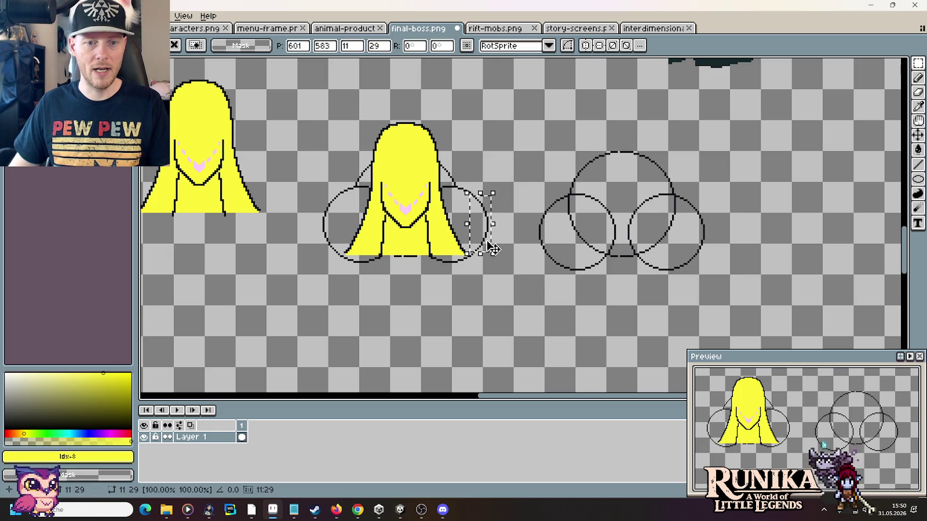
pyautogui.press('Left')
pyautogui.press('Left')
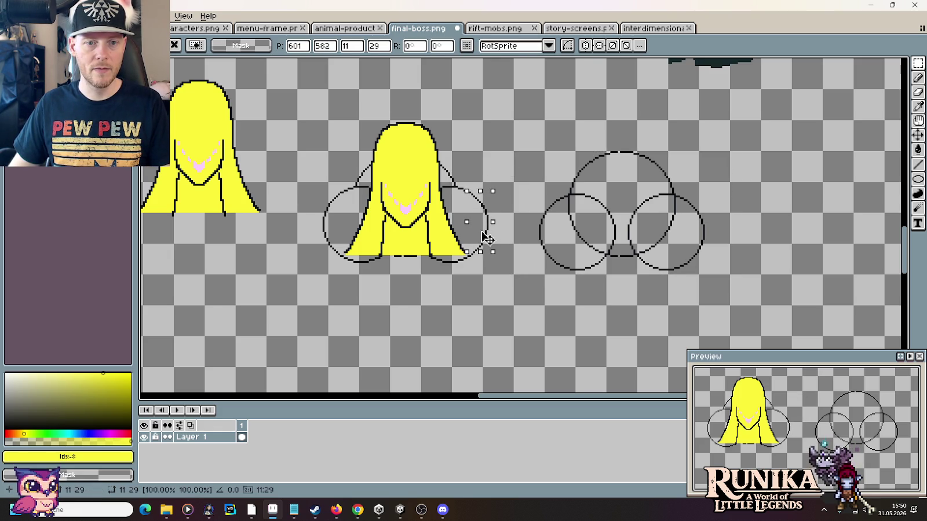
pyautogui.press('Return')
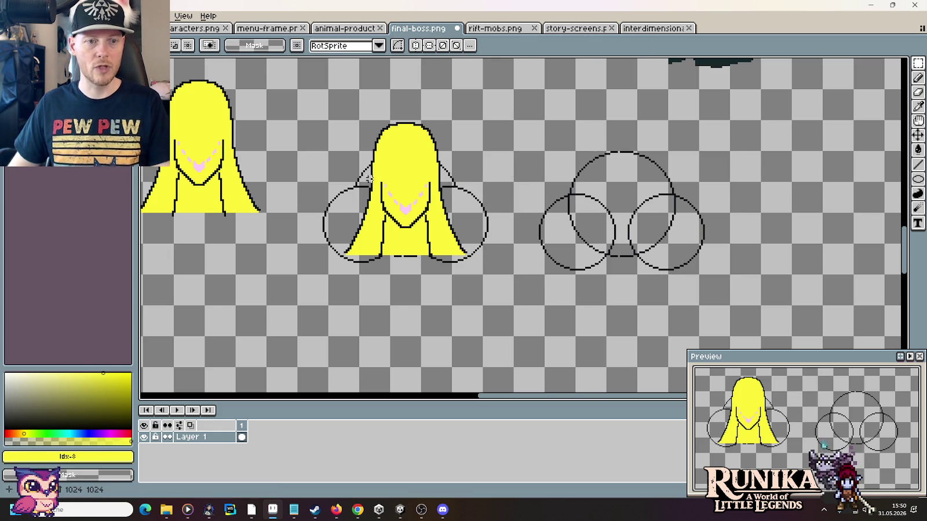
pyautogui.moveTo(368, 178); pyautogui.dragTo(438, 228)
pyautogui.moveTo(275, 201); pyautogui.dragTo(335, 293)
pyautogui.moveTo(181, 108); pyautogui.dragTo(337, 294)
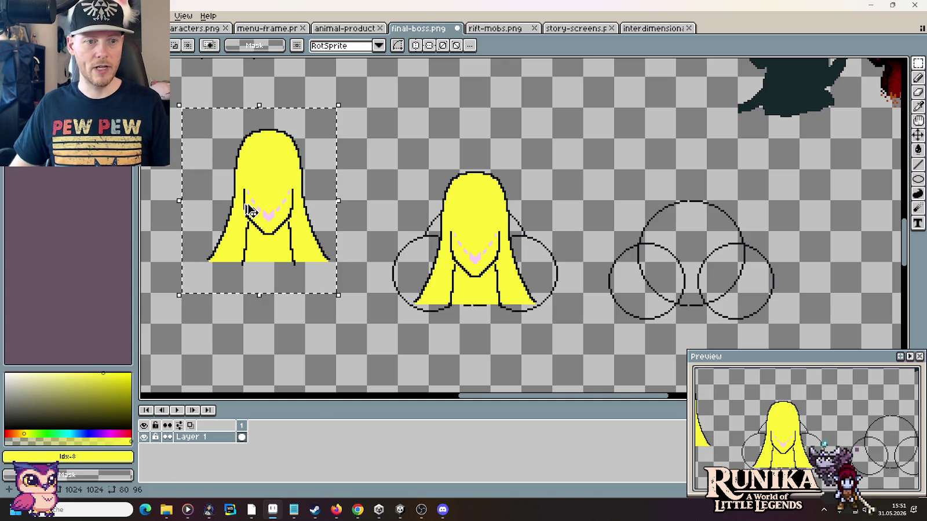
# Step: Drop a copy of the yellow hair figure onto the right-hand circle cluster
pyautogui.moveTo(249, 210)
pyautogui.mouseDown()
pyautogui.moveTo(685, 274)
pyautogui.moveTo(674, 256)
pyautogui.mouseUp()
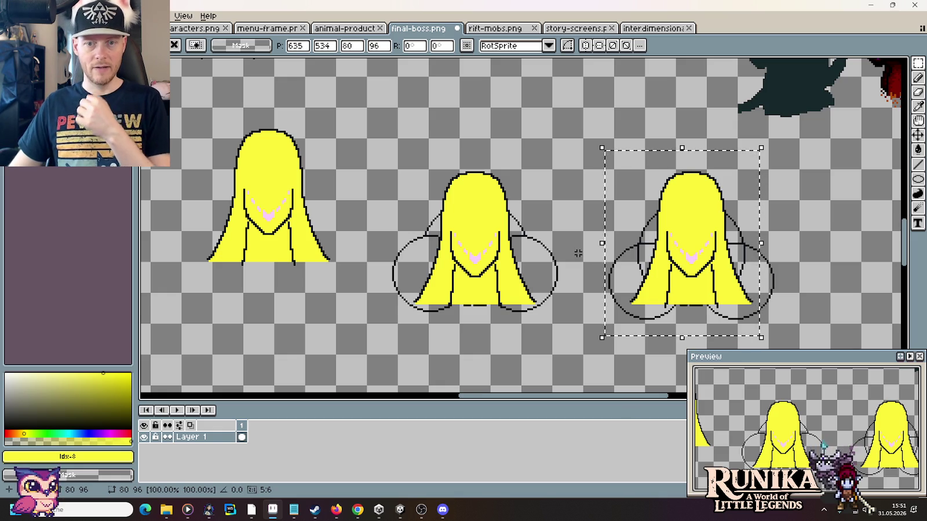
pyautogui.hotkey('ctrl', 'd')
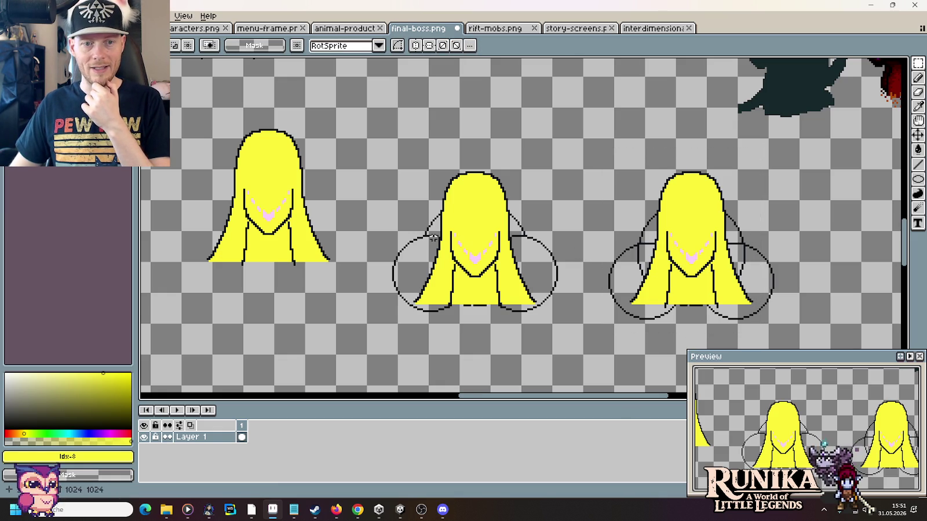
pyautogui.scroll(2, 434, 238)
pyautogui.scroll(1, 559, 242)
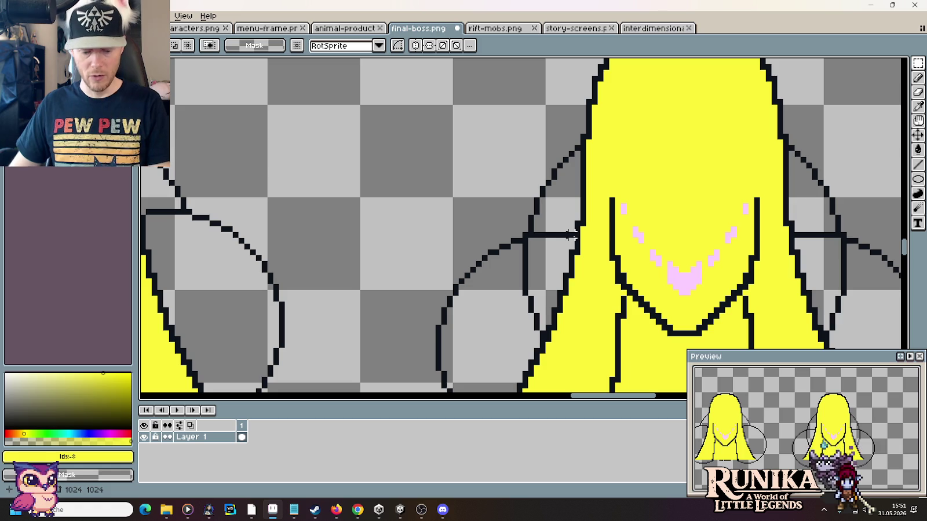
# Step: Pick up the dark outline colour from the canvas with the eyedropper
pyautogui.press('i')
pyautogui.click(568, 234)
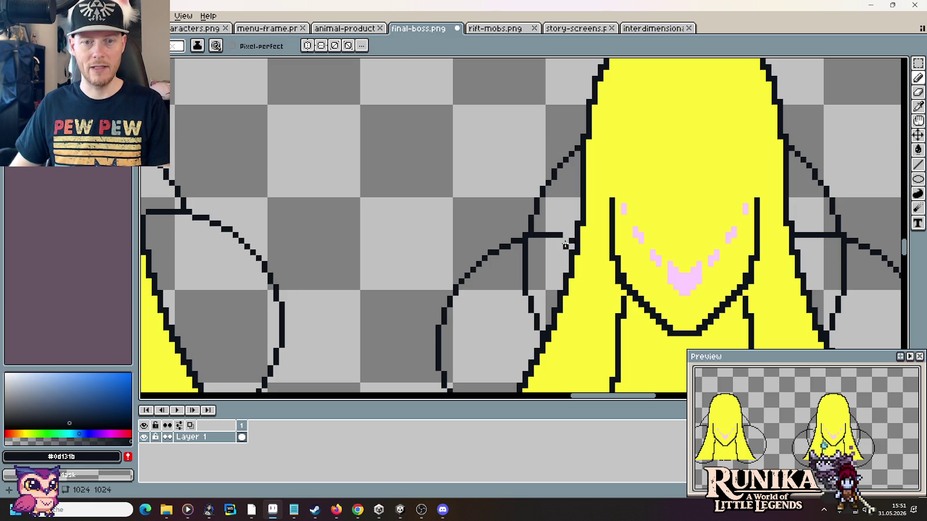
pyautogui.scroll(-2, 570, 234)
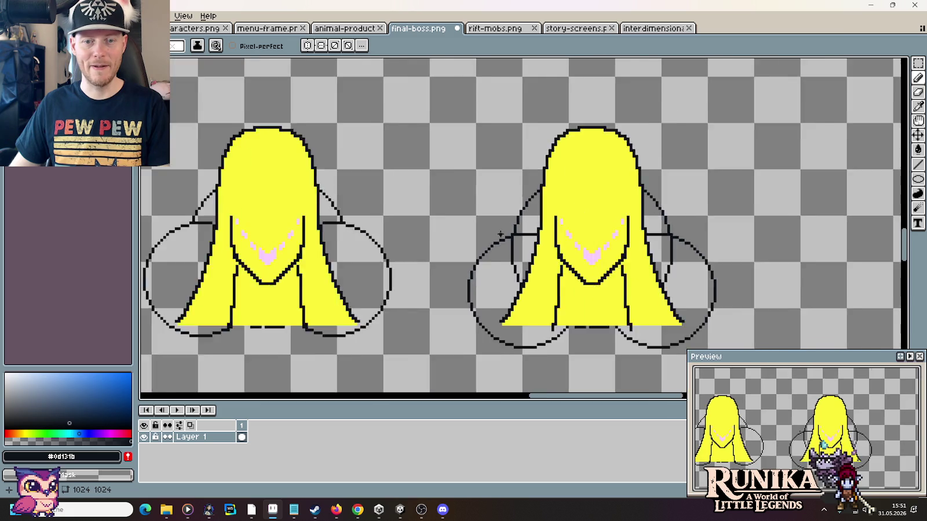
pyautogui.scroll(-1, 408, 196)
pyautogui.hscroll(-2, 408, 196)
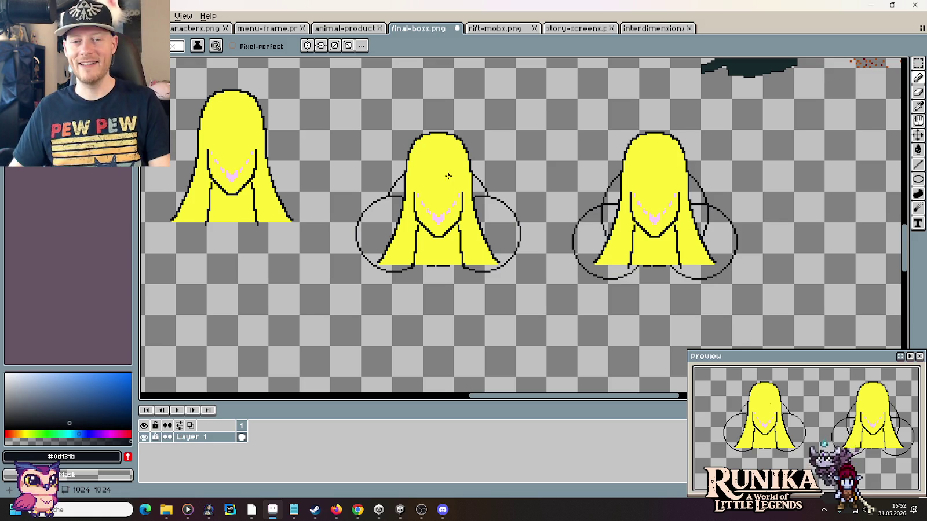
# Step: Select the duplicate right-hand hair figure and delete it
pyautogui.moveTo(448, 176); pyautogui.dragTo(461, 190)
pyautogui.press('m')
pyautogui.moveTo(774, 330); pyautogui.dragTo(620, 159)
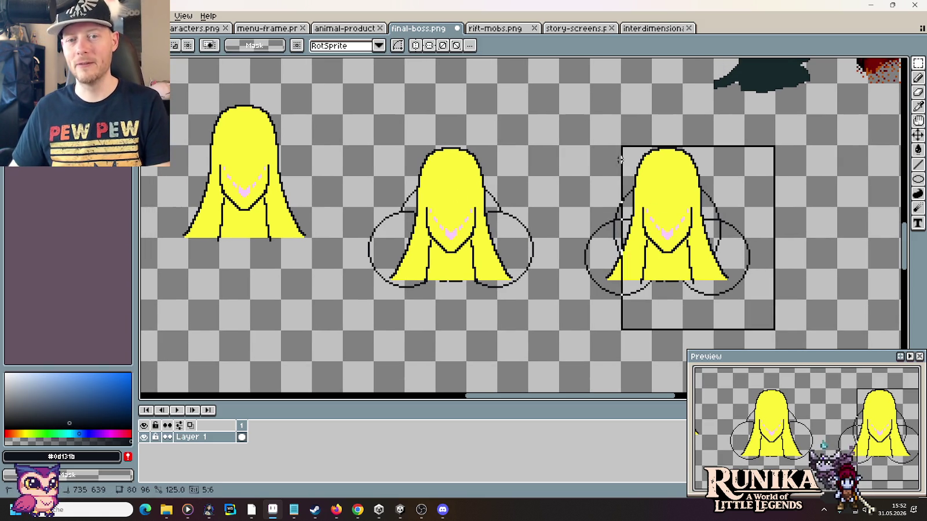
pyautogui.press('Delete')
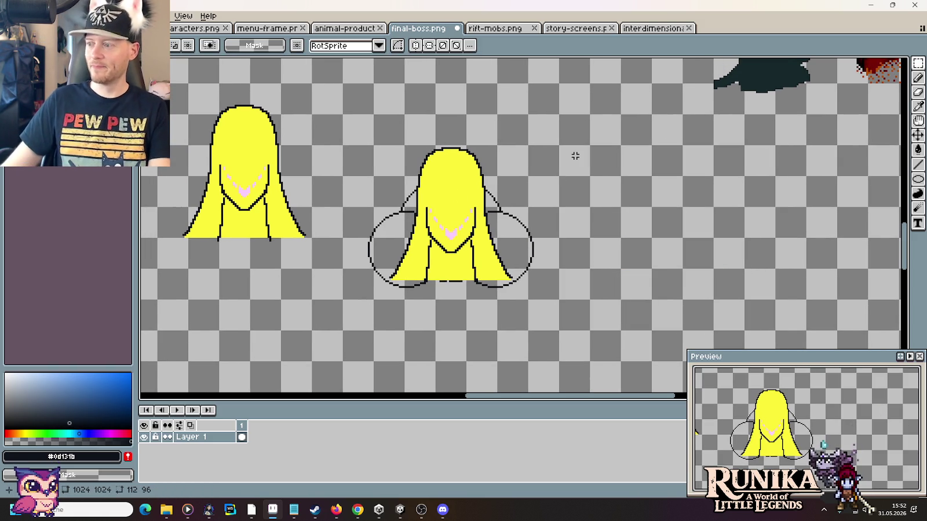
# Step: Move the plain yellow hair figure down and to the left
pyautogui.moveTo(300, 196)
pyautogui.mouseDown()
pyautogui.moveTo(548, 244)
pyautogui.moveTo(659, 284)
pyautogui.mouseUp()
pyautogui.moveTo(649, 331); pyautogui.dragTo(492, 143)
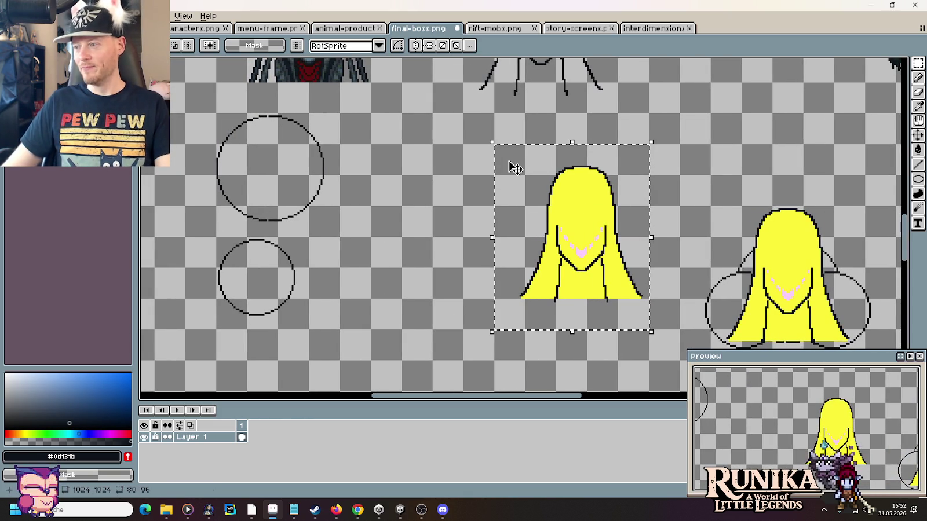
pyautogui.moveTo(526, 210)
pyautogui.mouseDown()
pyautogui.moveTo(322, 269)
pyautogui.moveTo(309, 283)
pyautogui.moveTo(317, 287)
pyautogui.mouseUp()
pyautogui.press('Return')
pyautogui.hotkey('ctrl', 'd')
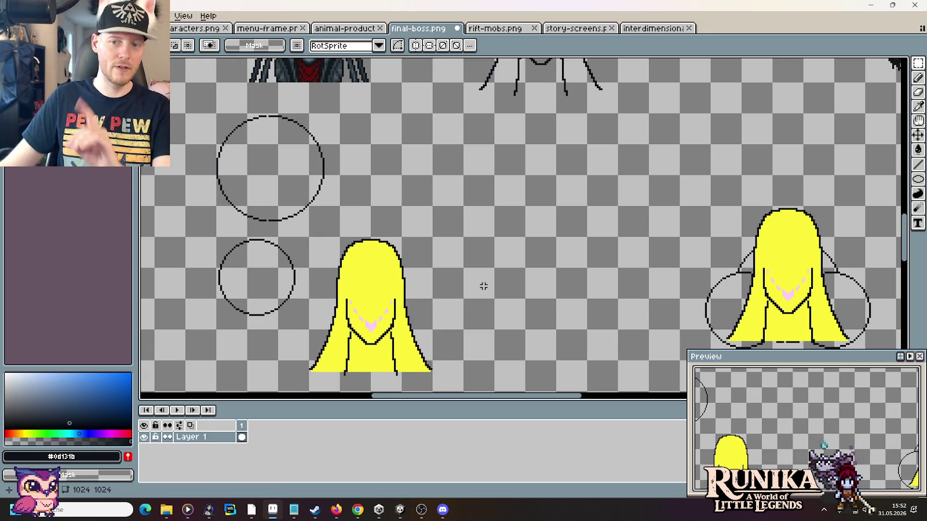
# Step: Move the circled figure up and left, just below the outline sketch
pyautogui.moveTo(563, 244); pyautogui.dragTo(415, 209)
pyautogui.moveTo(743, 314); pyautogui.dragTo(531, 167)
pyautogui.moveTo(646, 239)
pyautogui.mouseDown()
pyautogui.moveTo(517, 174)
pyautogui.moveTo(492, 145)
pyautogui.mouseUp()
pyautogui.scroll(3, 565, 106)
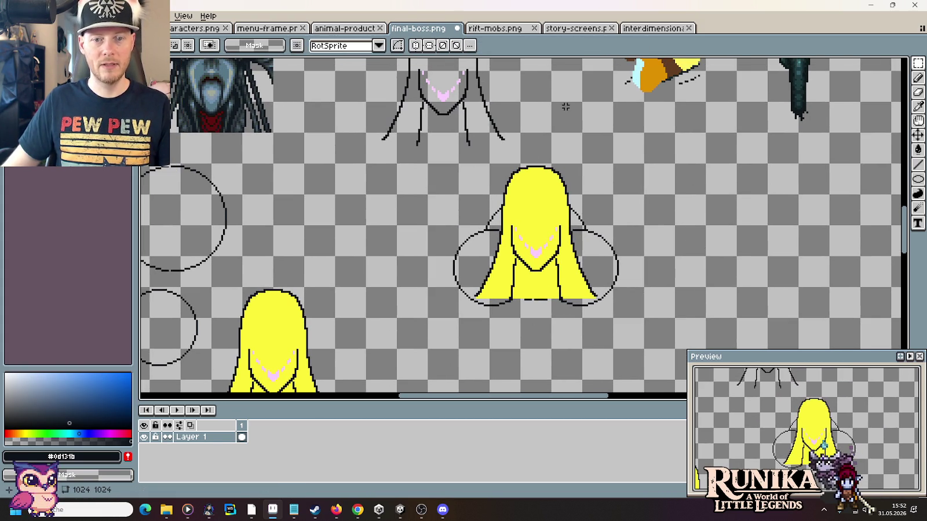
pyautogui.scroll(3, 546, 120)
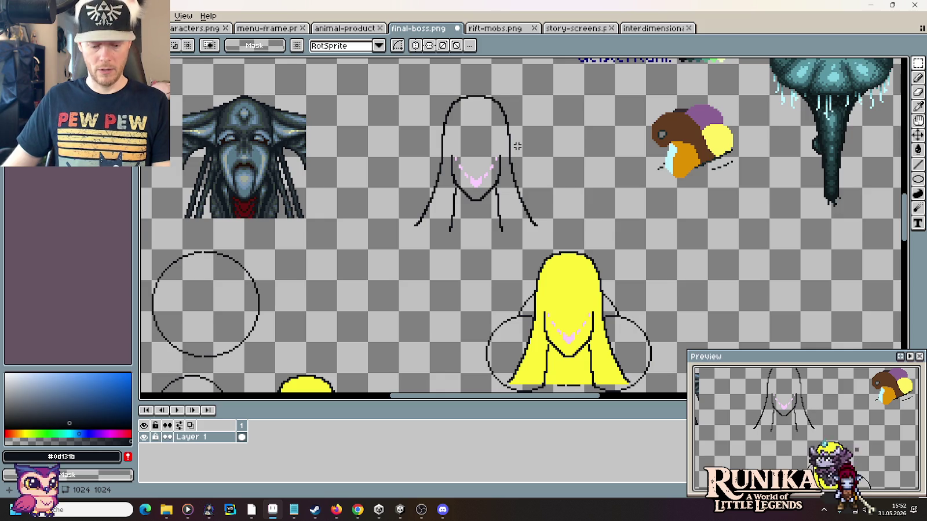
pyautogui.moveTo(515, 147)
pyautogui.mouseDown()
pyautogui.moveTo(516, 182)
pyautogui.moveTo(493, 124)
pyautogui.moveTo(528, 207)
pyautogui.mouseUp()
# Step: Sample the darkest Geisterflam palette colour and fill the gaps beside the hair with it
pyautogui.press('i')
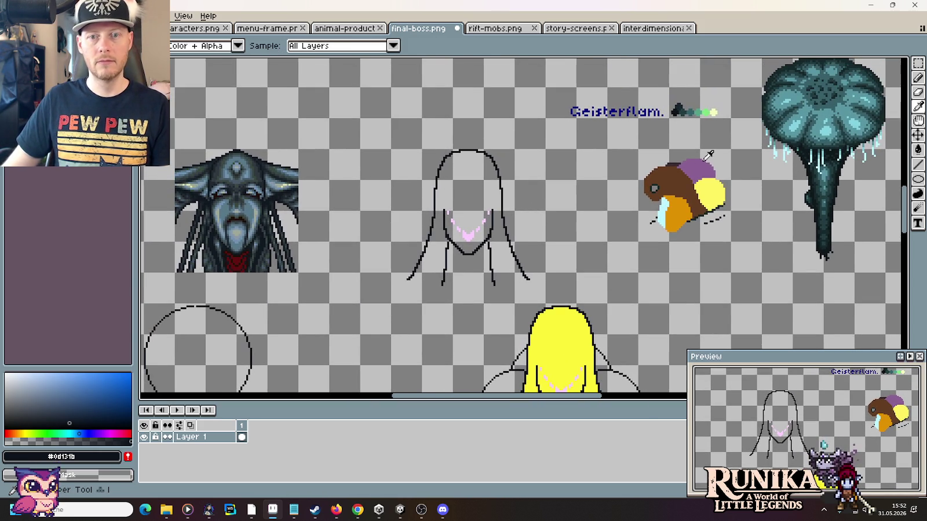
pyautogui.click(679, 109)
pyautogui.moveTo(631, 286); pyautogui.dragTo(595, 149)
pyautogui.press('g')
pyautogui.click(562, 222)
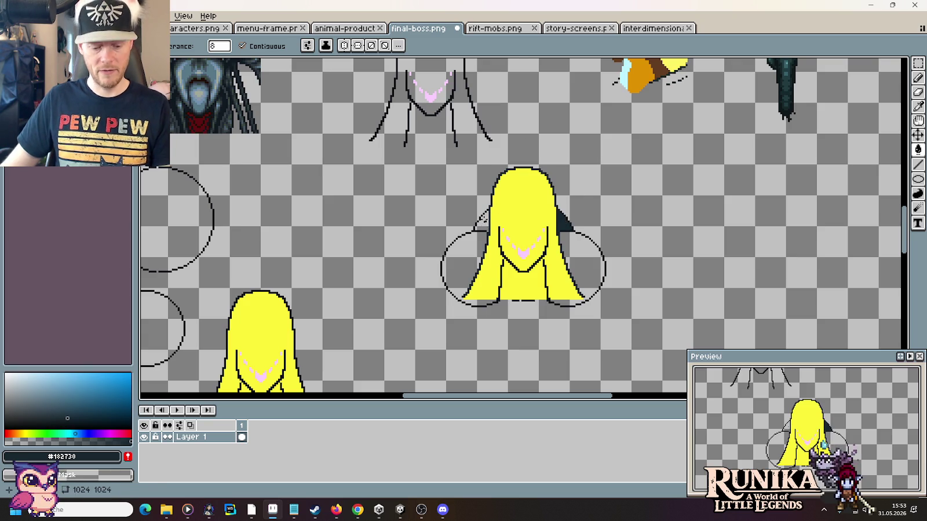
pyautogui.click(482, 221)
# Step: Fill both wings with the dark teal from the Geisterflam palette
pyautogui.moveTo(482, 204); pyautogui.dragTo(486, 333)
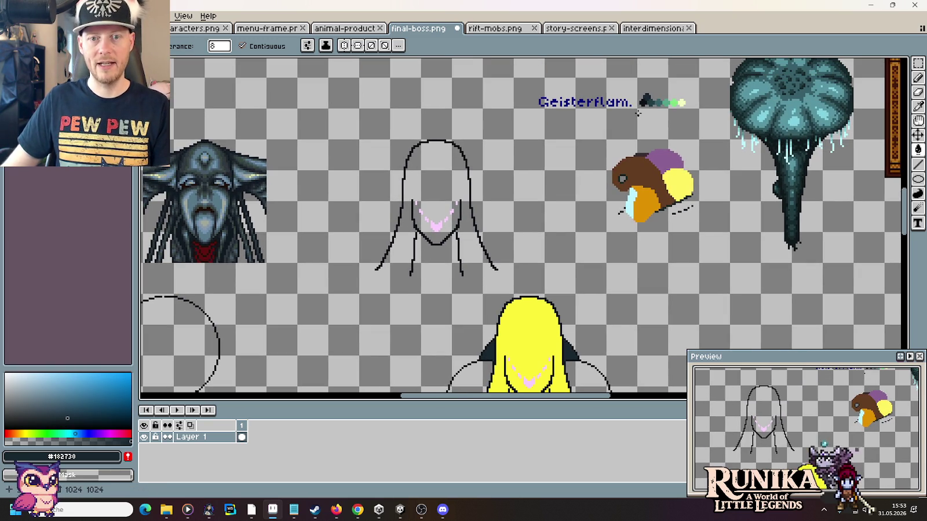
pyautogui.press('i')
pyautogui.click(657, 100)
pyautogui.moveTo(604, 275); pyautogui.dragTo(592, 110)
pyautogui.press('g')
pyautogui.click(582, 224)
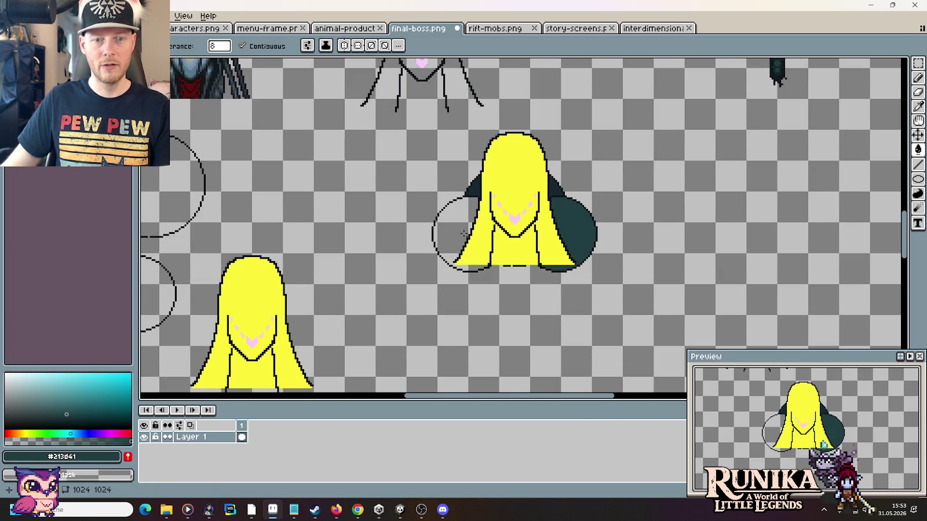
pyautogui.click(460, 243)
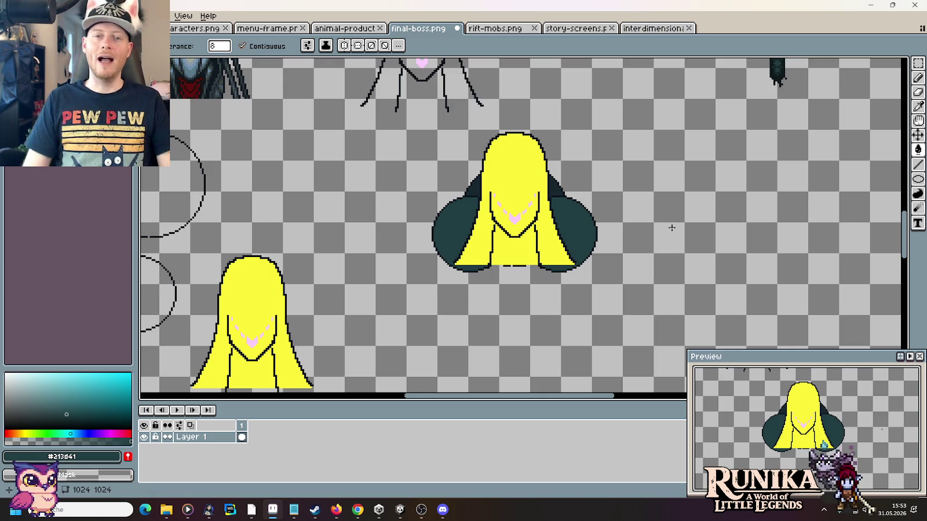
# Step: Sample the dark red from a red-tinted sprite for the chest
pyautogui.moveTo(566, 132); pyautogui.dragTo(521, 270)
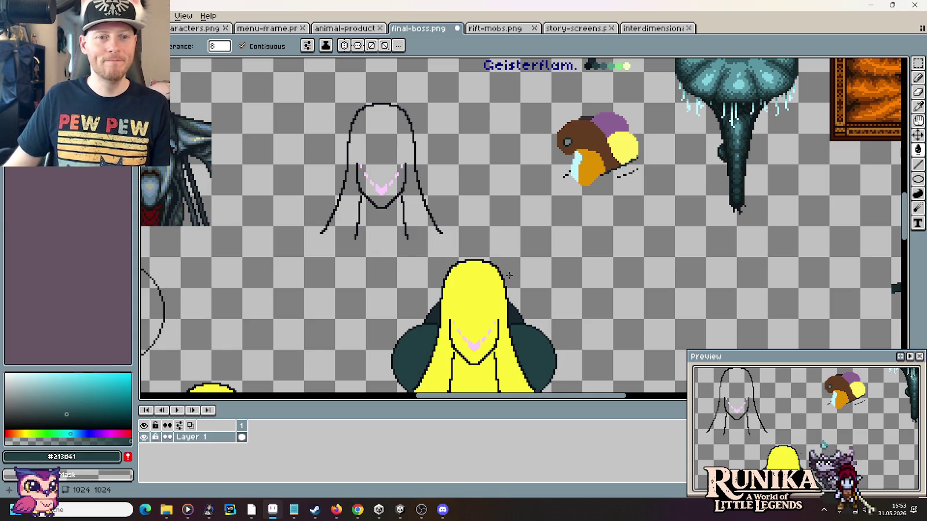
pyautogui.moveTo(541, 315)
pyautogui.mouseDown()
pyautogui.moveTo(440, 249)
pyautogui.moveTo(190, 244)
pyautogui.mouseUp()
pyautogui.press('i')
pyautogui.click(823, 180)
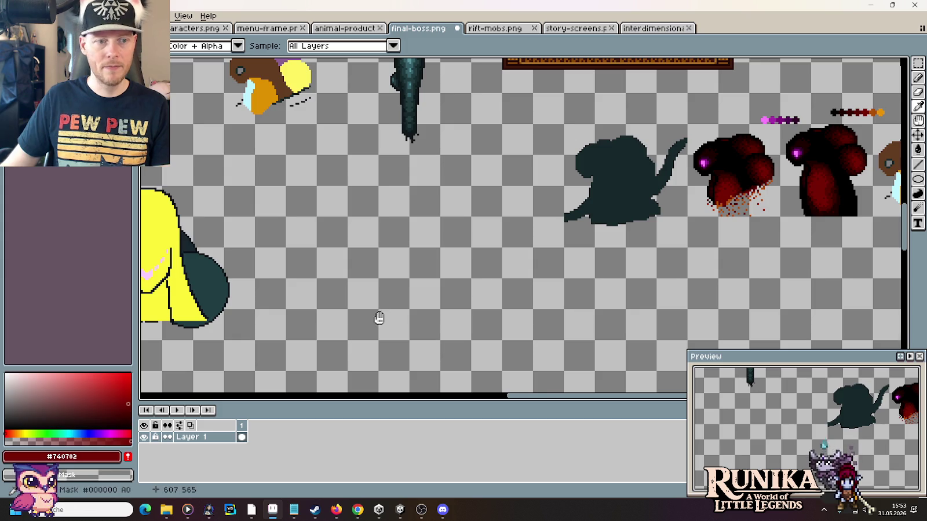
pyautogui.moveTo(378, 317); pyautogui.dragTo(664, 279)
pyautogui.press('g')
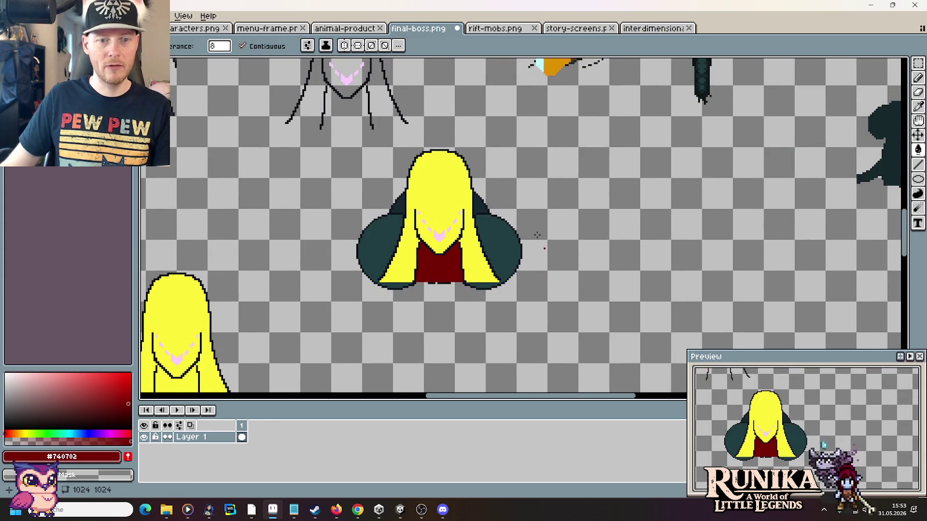
pyautogui.scroll(3, 537, 234)
pyautogui.scroll(3, 550, 193)
# Step: Fill the yellow body with the Geisterflam palette teal
pyautogui.press('i')
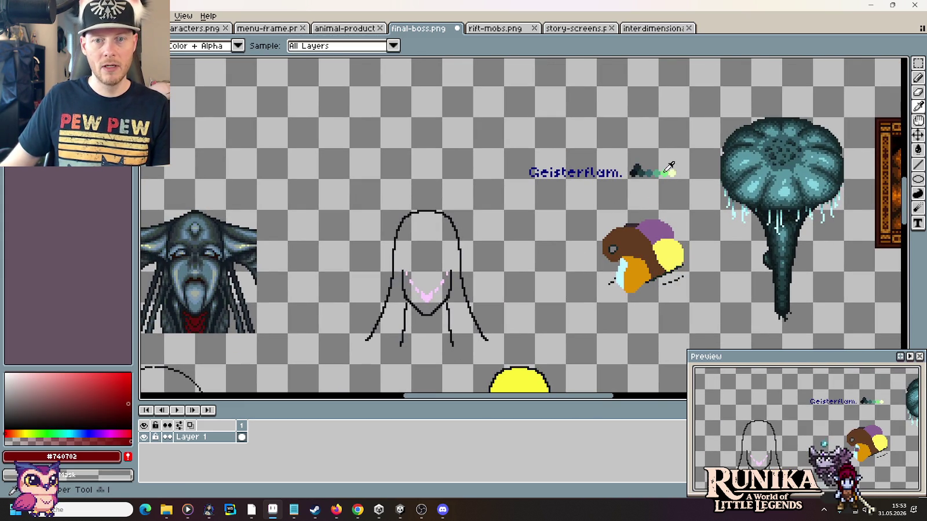
pyautogui.click(650, 172)
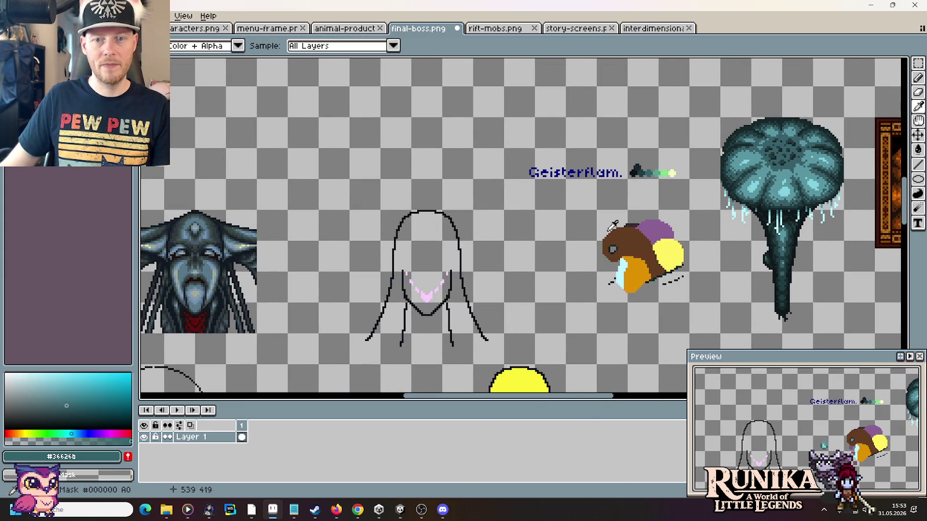
pyautogui.scroll(-5, 580, 191)
pyautogui.press('g')
pyautogui.click(485, 232)
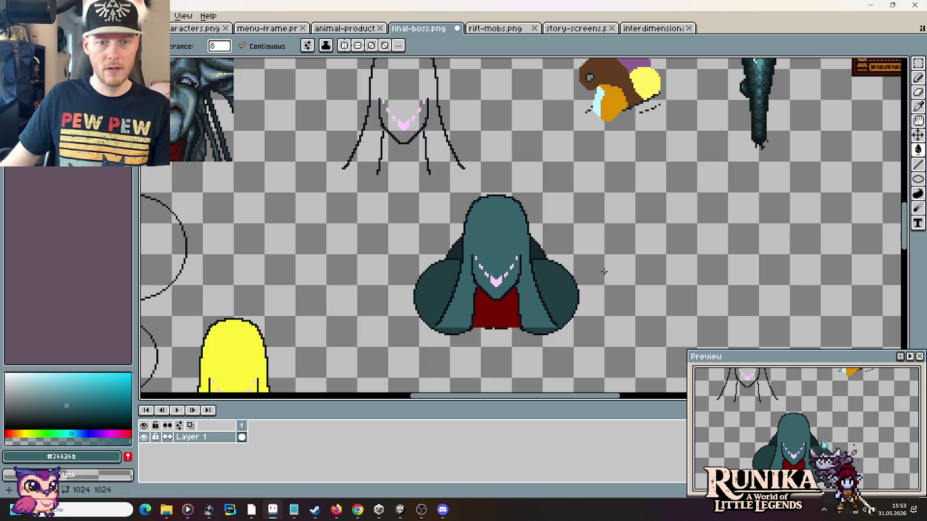
# Step: Sample a light green, then a mid green, from the palette and return to the Pencil
pyautogui.scroll(2, 525, 142)
pyautogui.scroll(3, 529, 186)
pyautogui.press('i')
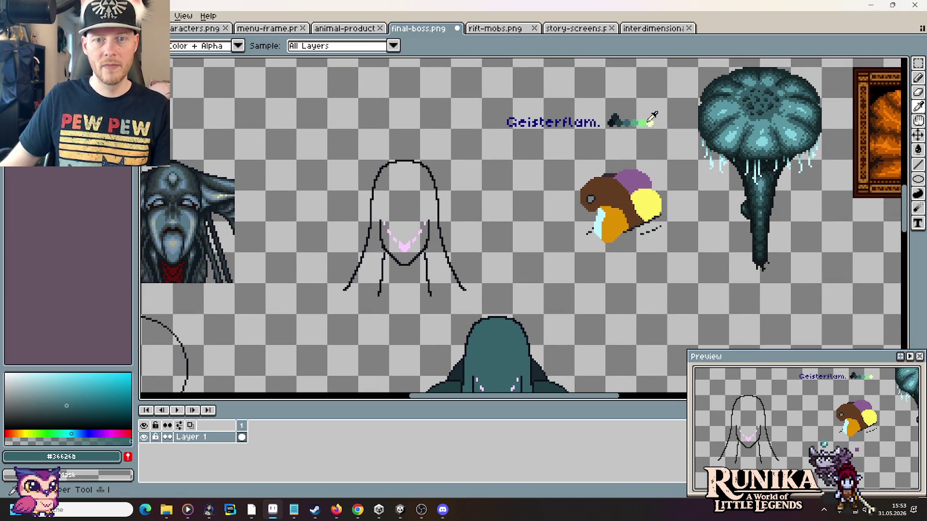
pyautogui.click(644, 123)
pyautogui.scroll(-4, 623, 159)
pyautogui.click(642, 73)
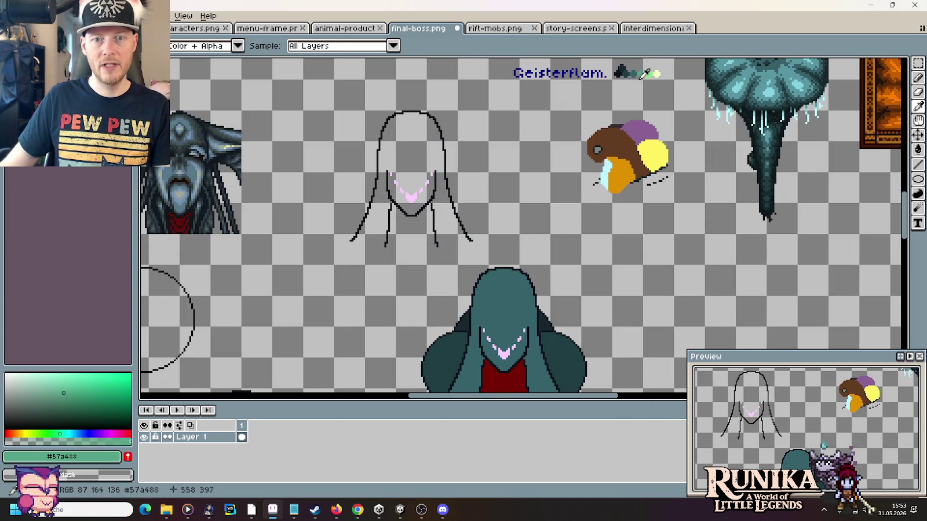
pyautogui.press('b')
pyautogui.scroll(2, 527, 270)
pyautogui.scroll(-3, 511, 327)
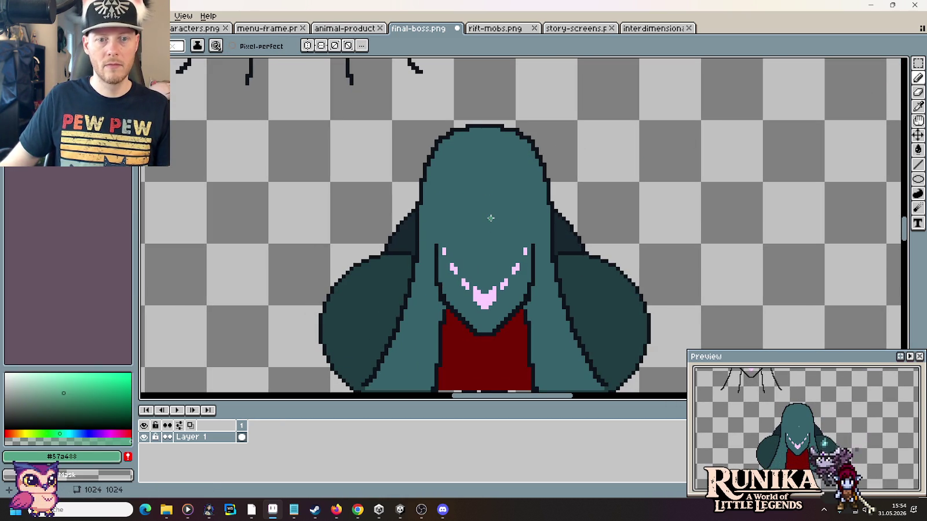
# Step: Brush a #57a488 green patch onto the boss's face, resizing the brush and extending it upward
pyautogui.moveTo(491, 218)
pyautogui.mouseDown()
pyautogui.moveTo(482, 244)
pyautogui.moveTo(479, 223)
pyautogui.mouseUp()
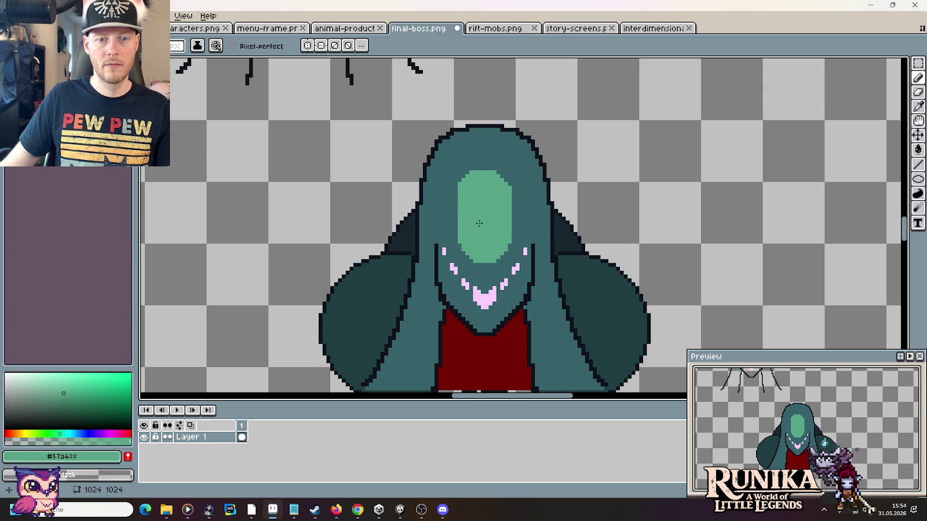
pyautogui.click(621, 174)
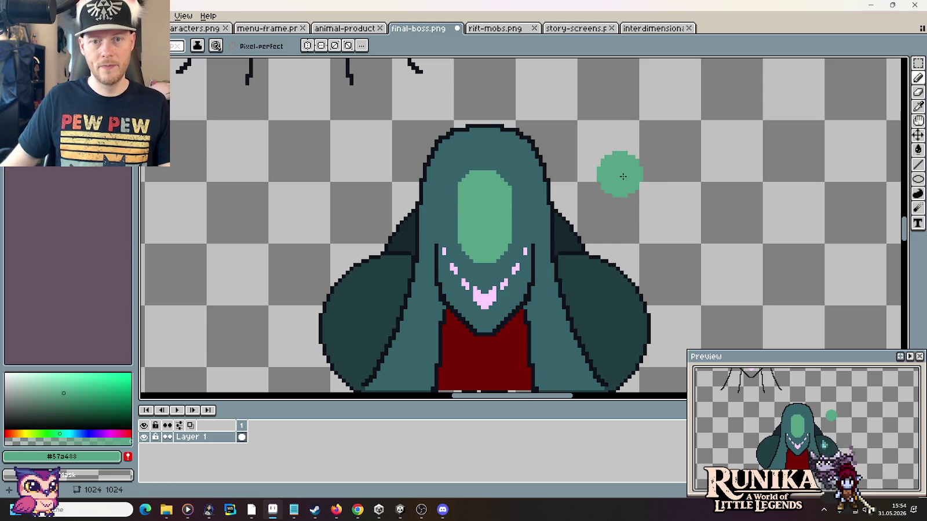
pyautogui.moveTo(623, 177); pyautogui.dragTo(625, 175)
pyautogui.press('-')
pyautogui.press('-')
pyautogui.press('-')
pyautogui.press('-')
pyautogui.press('-')
pyautogui.press('-')
pyautogui.press('-')
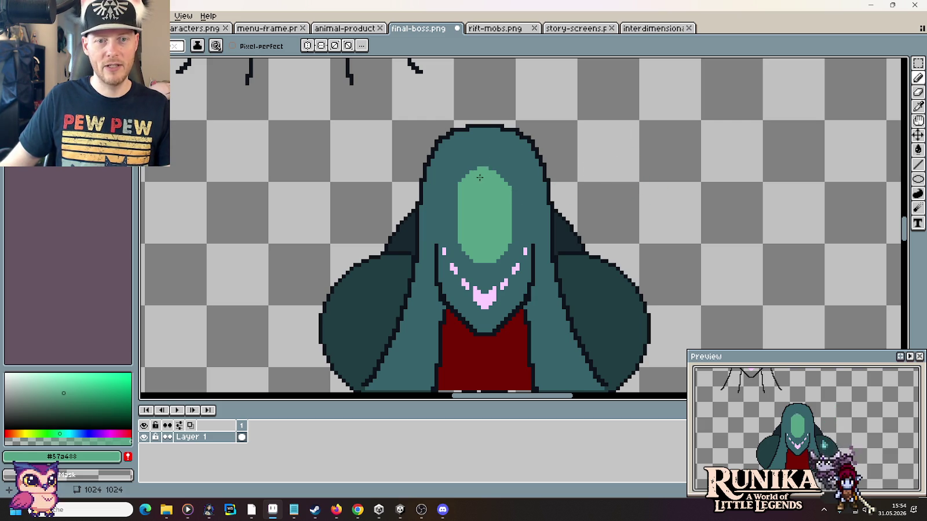
pyautogui.moveTo(478, 169); pyautogui.dragTo(501, 190)
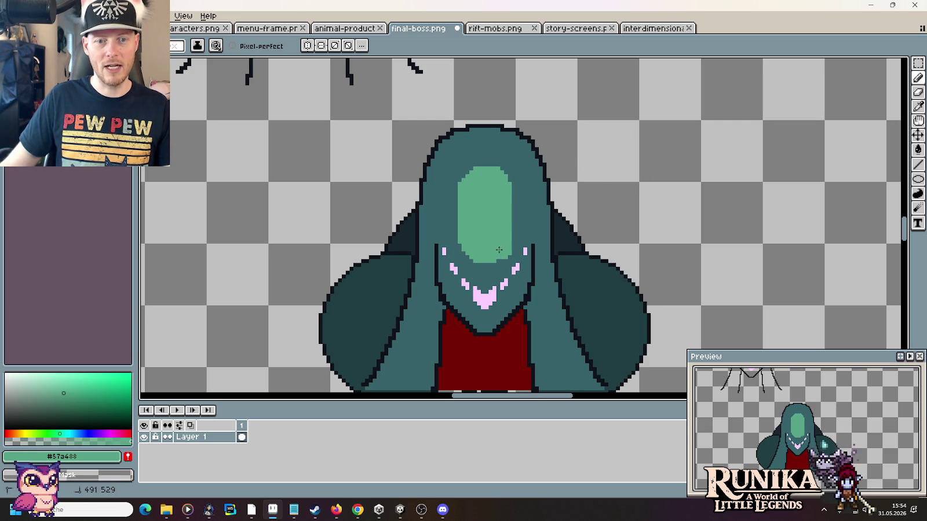
pyautogui.scroll(-2, 482, 264)
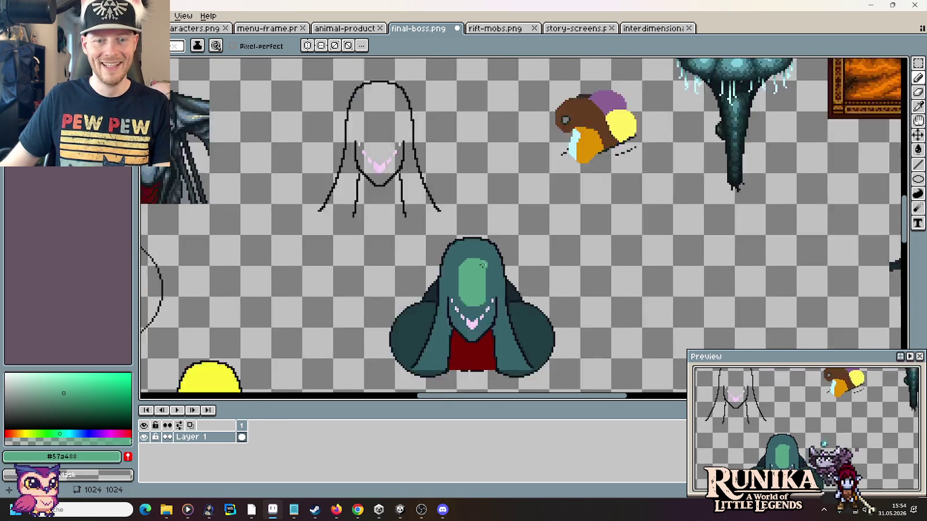
pyautogui.scroll(2, 483, 265)
# Step: Pencil a bright green highlight stroke, then a pale green streak, up the face
pyautogui.press('i')
pyautogui.click(517, 326)
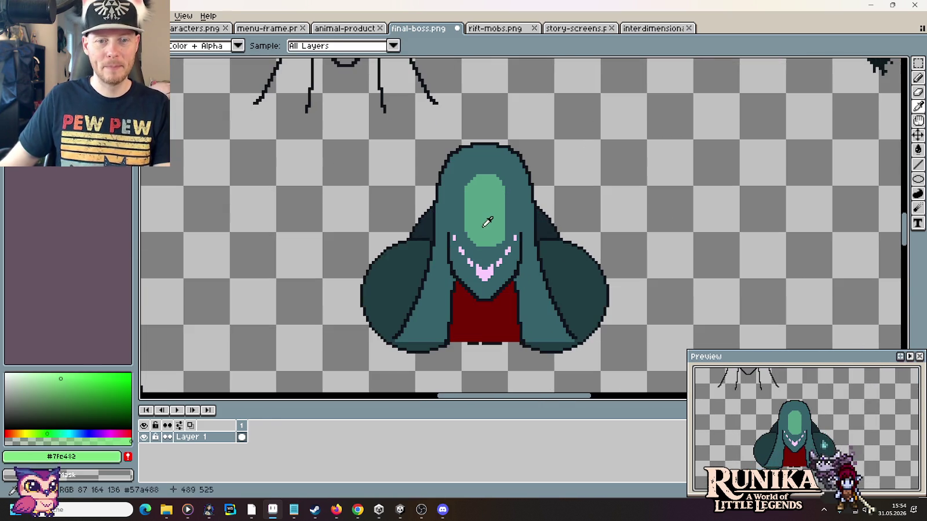
pyautogui.press('b')
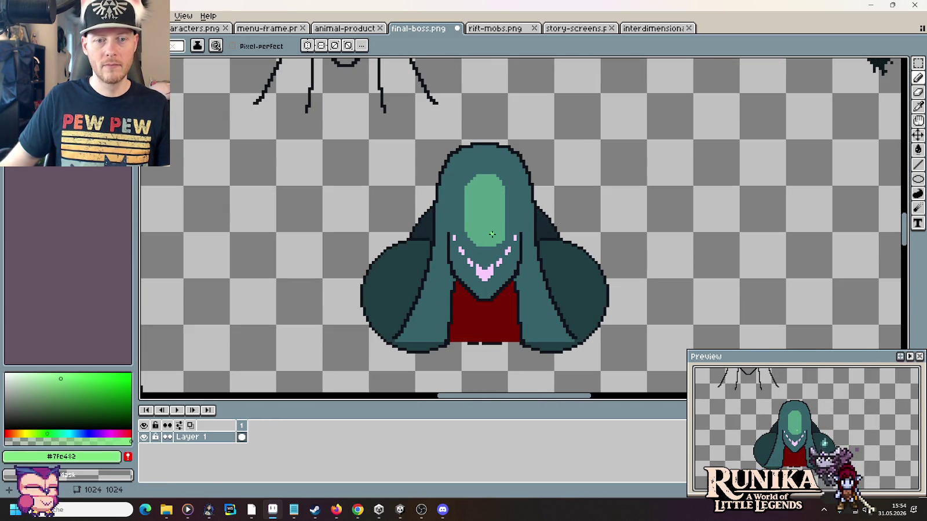
pyautogui.moveTo(480, 239); pyautogui.dragTo(490, 230)
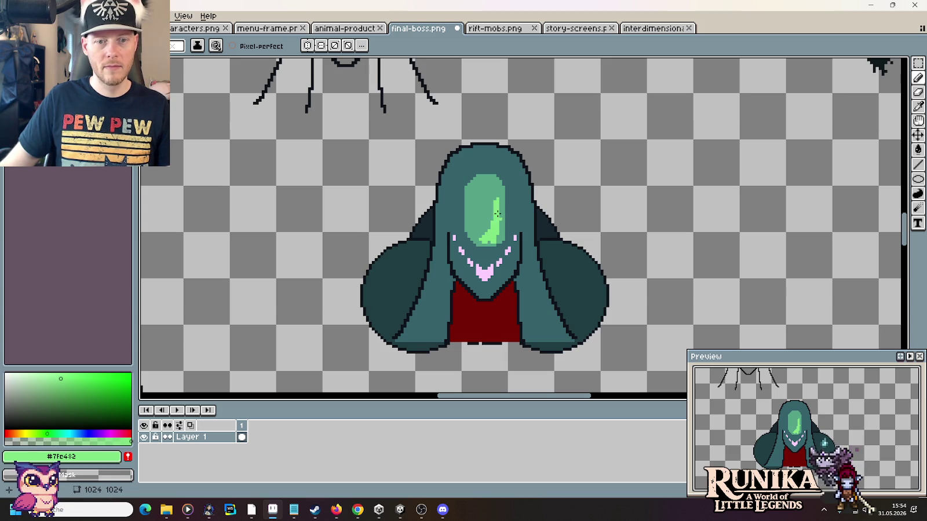
pyautogui.press('i')
pyautogui.scroll(5, 688, 75)
pyautogui.scroll(1, 666, 78)
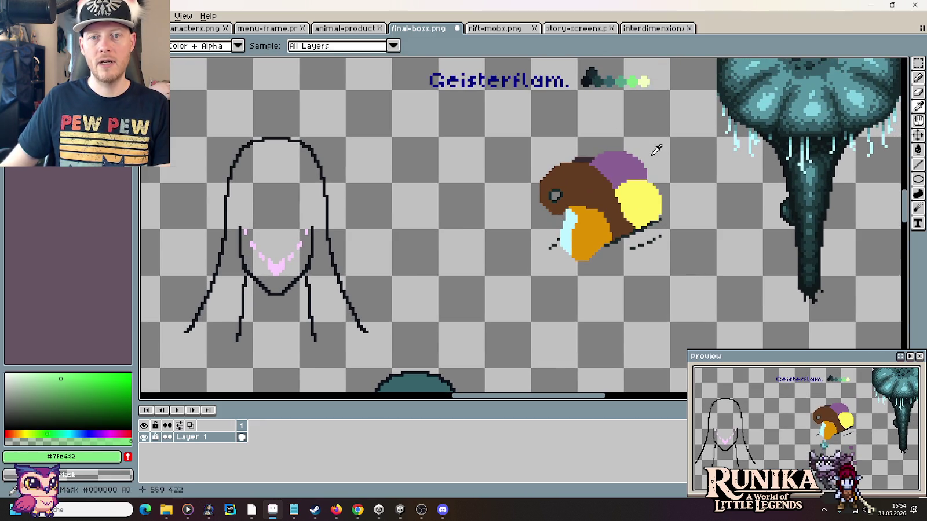
pyautogui.click(647, 78)
pyautogui.scroll(-5, 479, 229)
pyautogui.press('b')
pyautogui.moveTo(466, 234); pyautogui.dragTo(473, 218)
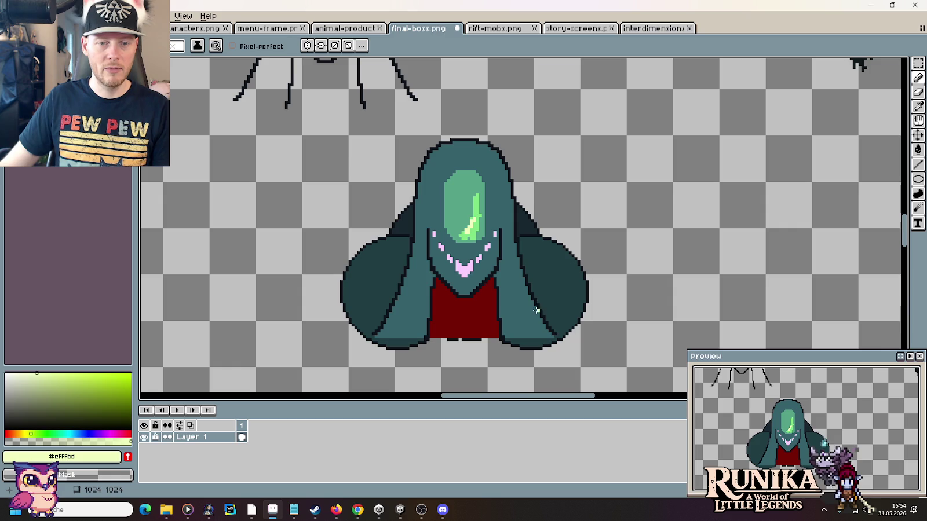
pyautogui.scroll(-1, 532, 311)
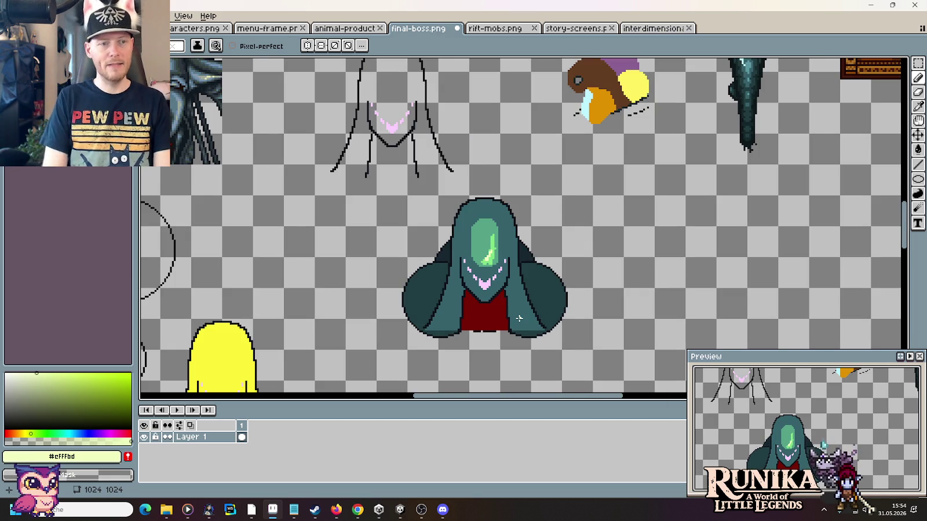
pyautogui.hscroll(-5, 217, 176)
pyautogui.scroll(2, 217, 176)
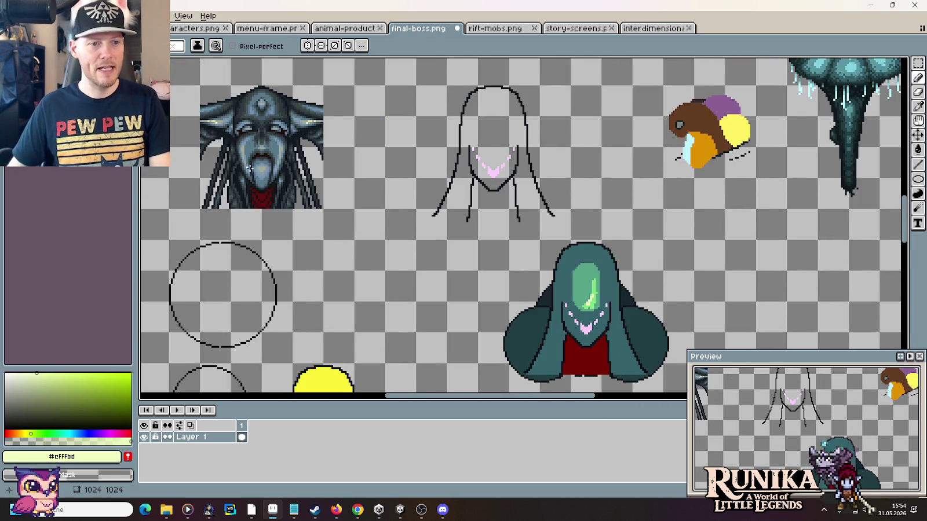
pyautogui.scroll(-2, 425, 191)
pyautogui.scroll(-2, 453, 196)
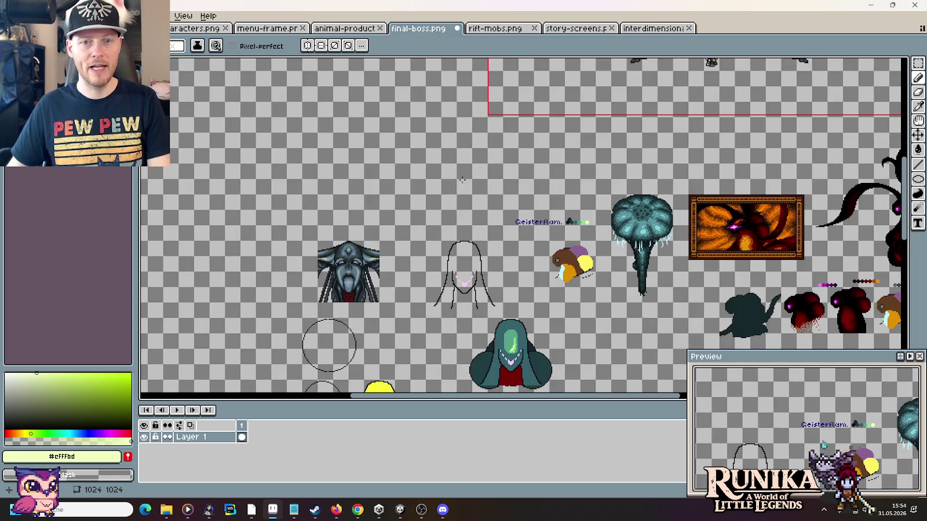
pyautogui.scroll(3, 499, 246)
pyautogui.scroll(2, 695, 123)
pyautogui.scroll(1, 644, 176)
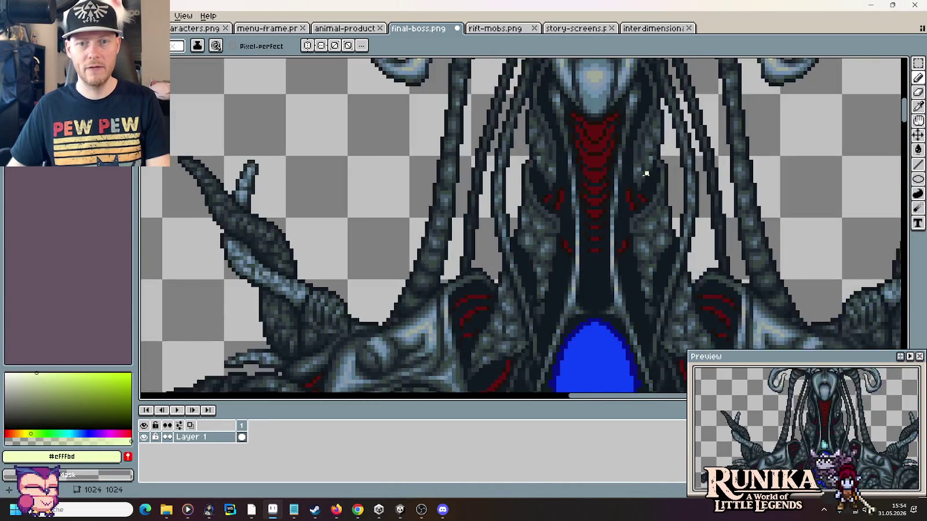
pyautogui.scroll(-2, 644, 177)
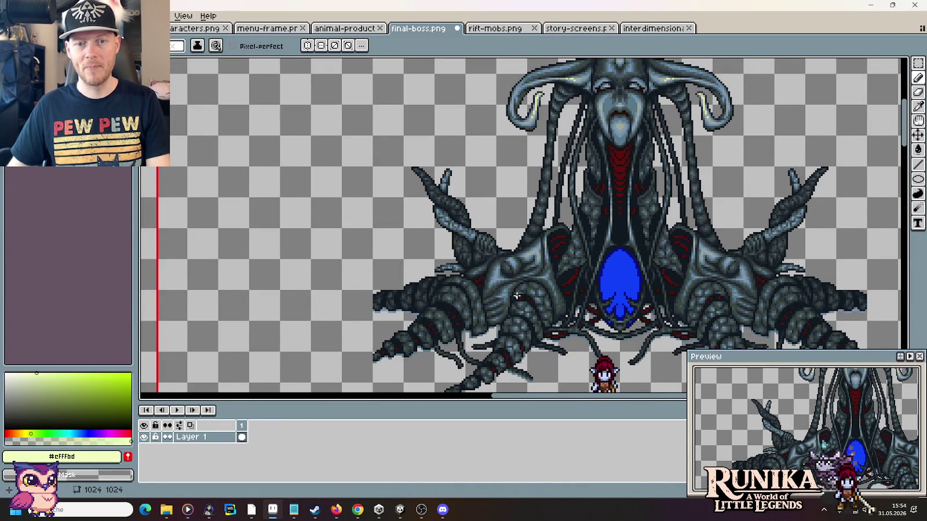
pyautogui.scroll(-2, 516, 296)
pyautogui.scroll(-3, 458, 288)
pyautogui.scroll(-3, 458, 288)
pyautogui.scroll(1, 510, 199)
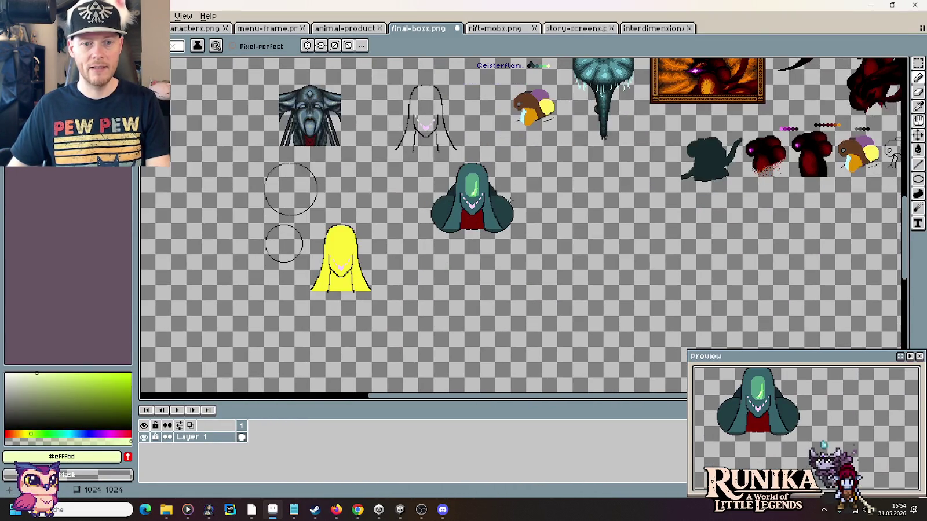
# Step: Draw a dark stepped fold line across the red chest, undoing a stray segment and extending it left
pyautogui.scroll(3, 510, 200)
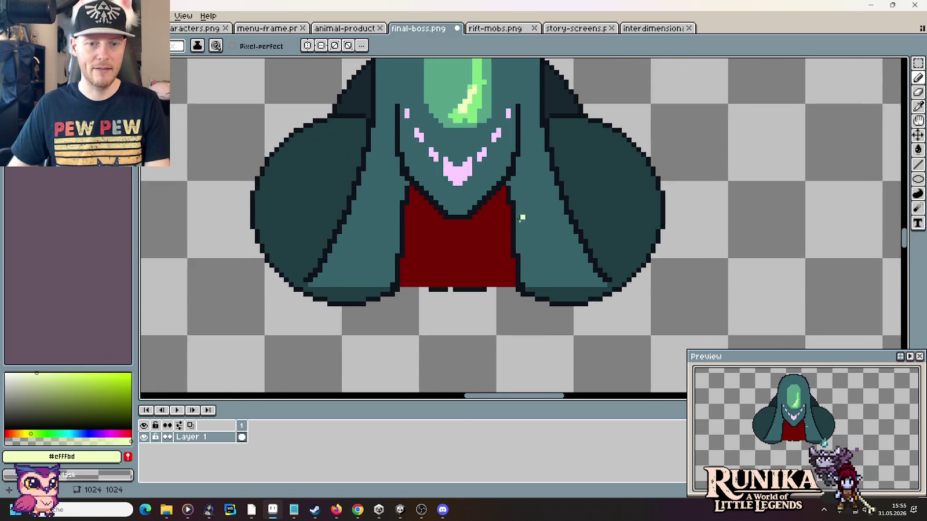
pyautogui.scroll(1, 522, 217)
pyautogui.scroll(1, 507, 233)
pyautogui.keyDown('alt'); pyautogui.click(517, 201); pyautogui.keyUp('alt')
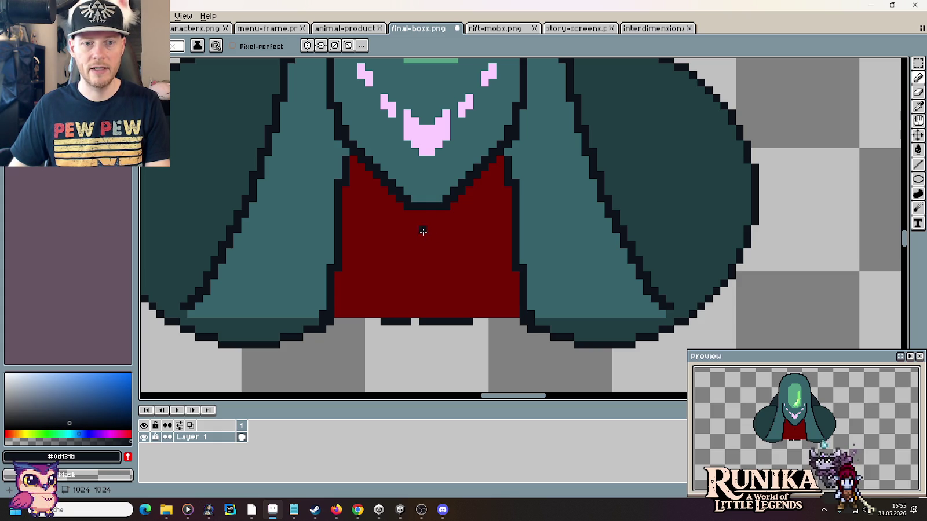
pyautogui.moveTo(430, 229)
pyautogui.mouseDown()
pyautogui.moveTo(495, 204)
pyautogui.moveTo(499, 229)
pyautogui.mouseUp()
pyautogui.hotkey('ctrl', 'z')
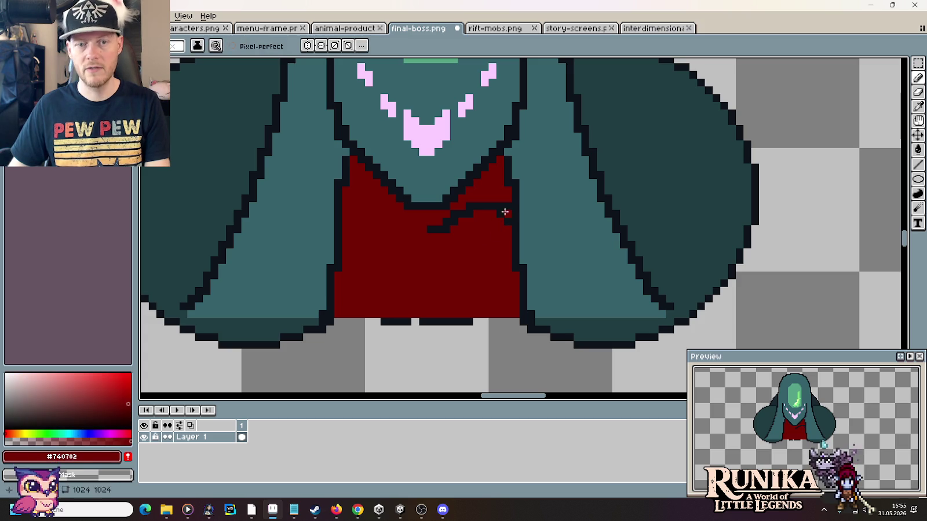
pyautogui.moveTo(428, 226); pyautogui.dragTo(416, 228)
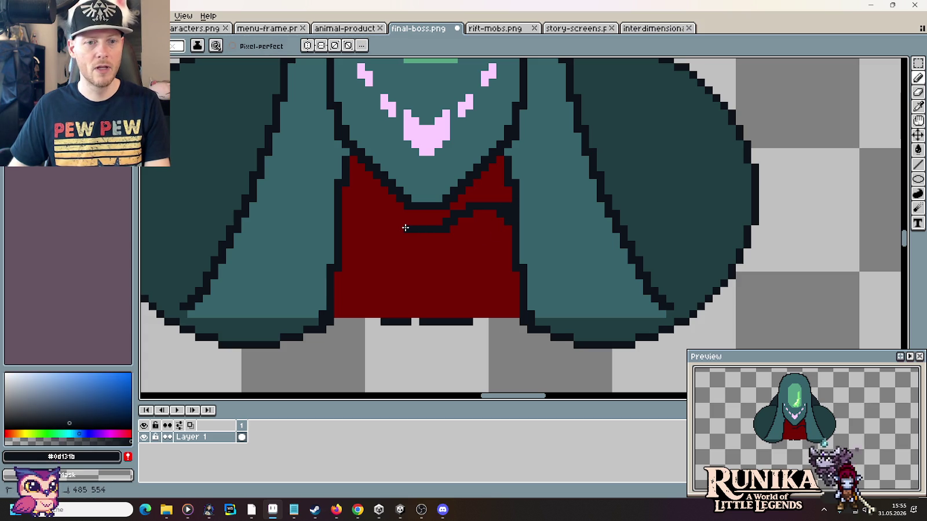
# Step: Select the chest fold line, flip it horizontally, reposition it and commit
pyautogui.press('m')
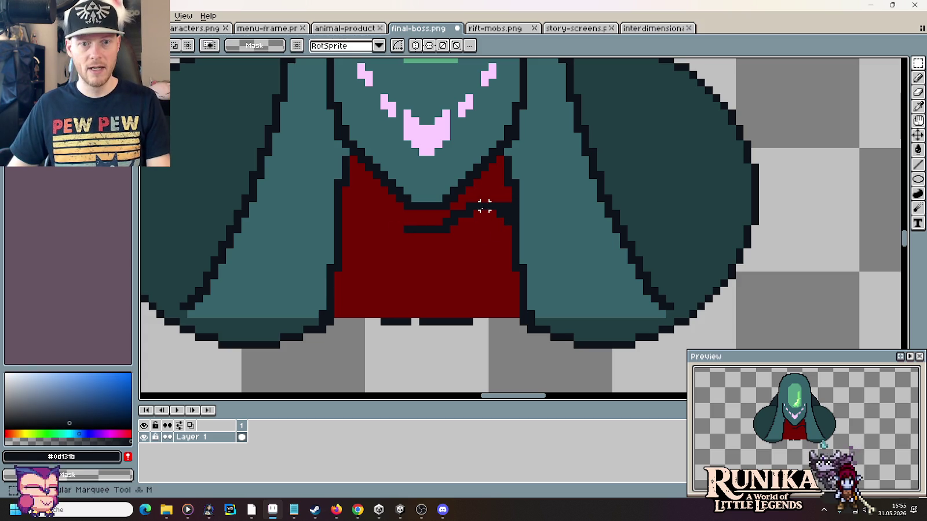
pyautogui.moveTo(509, 203)
pyautogui.mouseDown()
pyautogui.moveTo(407, 237)
pyautogui.moveTo(392, 228)
pyautogui.mouseUp()
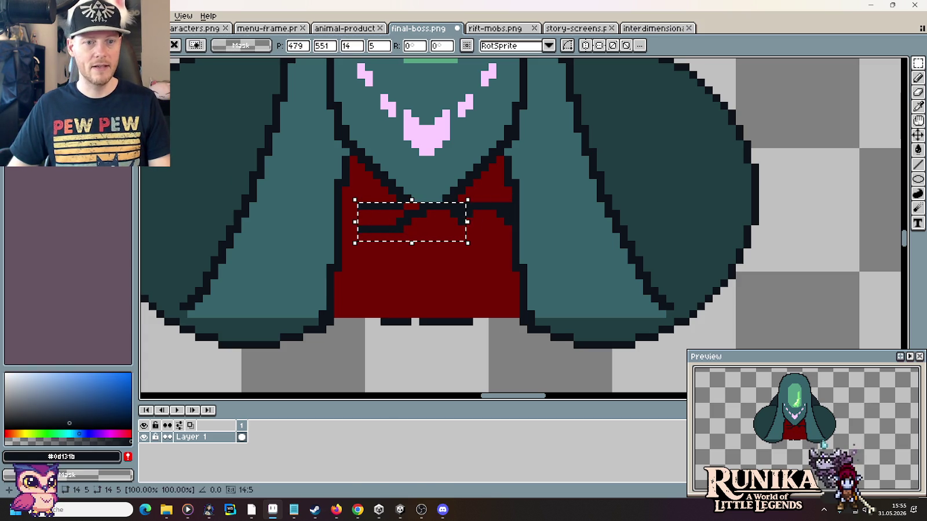
pyautogui.click(26, 15)
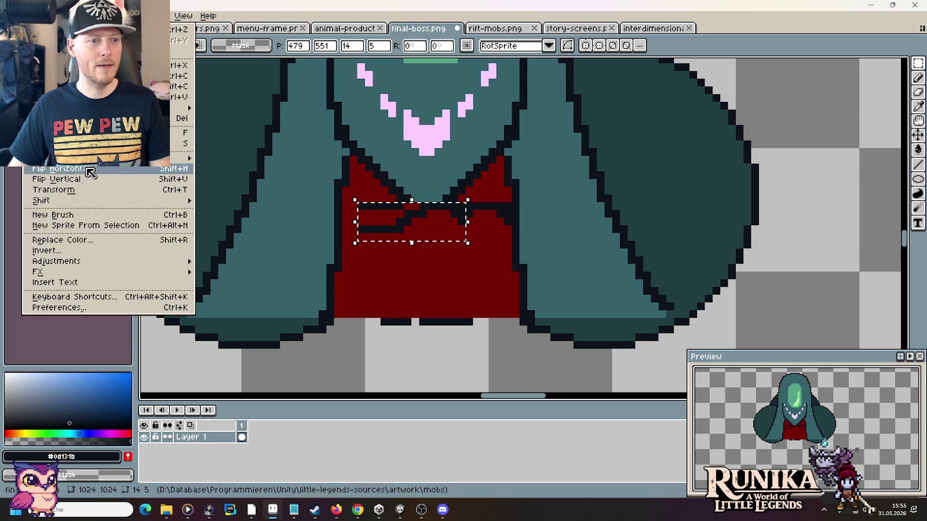
pyautogui.click(53, 189)
pyautogui.moveTo(380, 222); pyautogui.dragTo(384, 258)
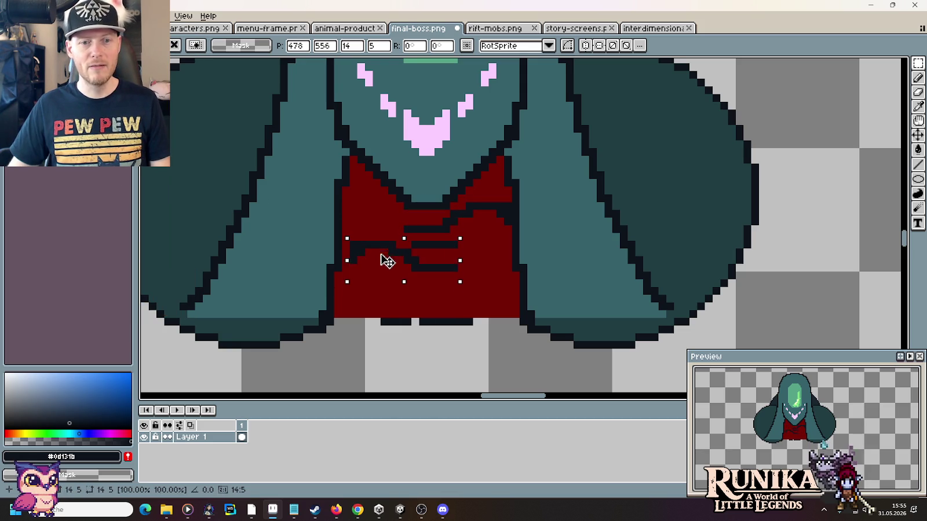
pyautogui.press('Escape')
pyautogui.moveTo(502, 207); pyautogui.dragTo(396, 246)
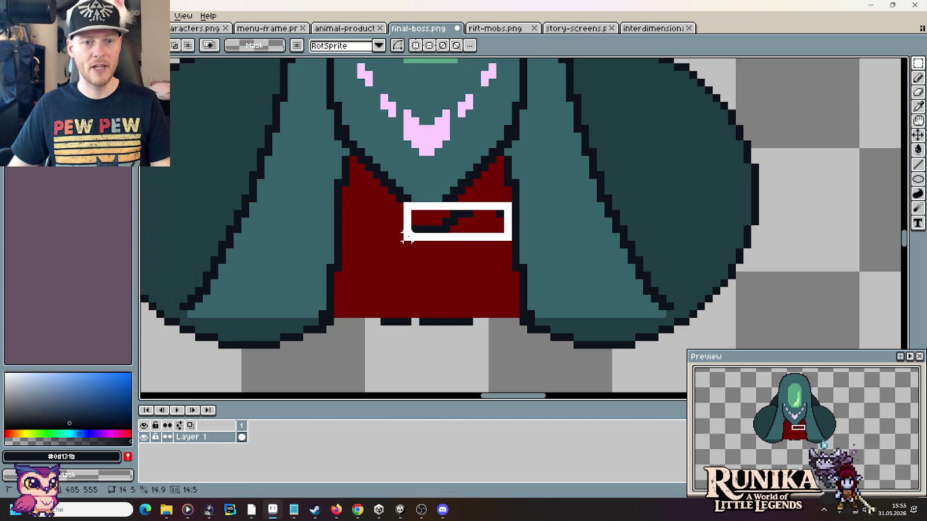
pyautogui.moveTo(445, 222)
pyautogui.mouseDown()
pyautogui.moveTo(420, 205)
pyautogui.moveTo(400, 221)
pyautogui.mouseUp()
pyautogui.click(27, 15)
pyautogui.click(99, 189)
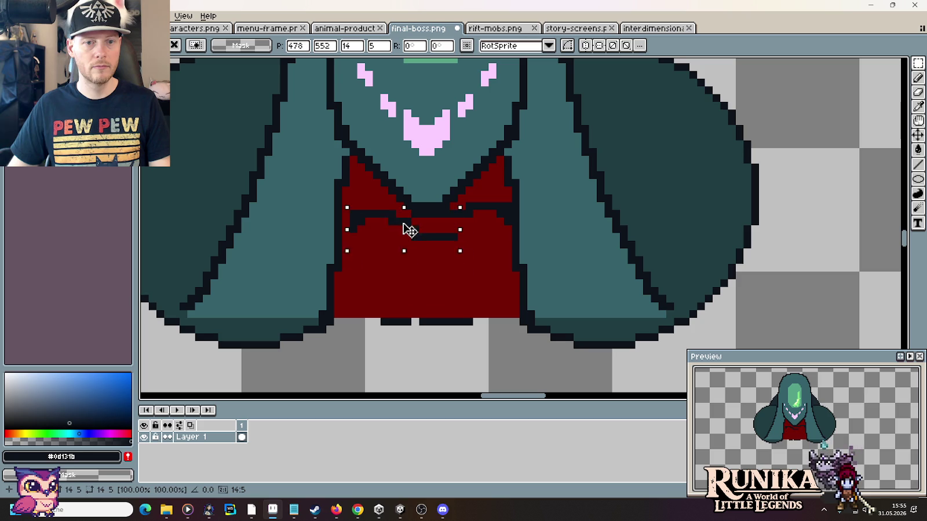
pyautogui.click(484, 267)
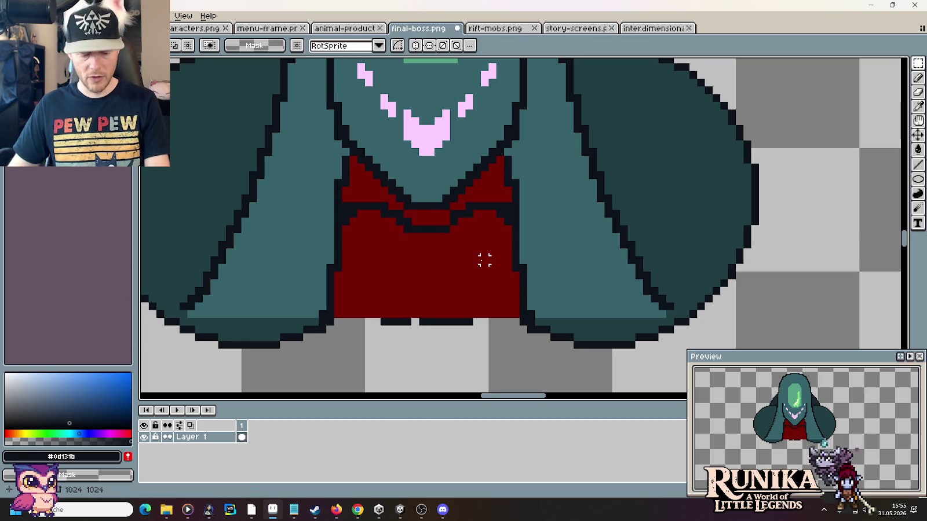
# Step: Fill the collar area and the left and right red triangles dark
pyautogui.press('b')
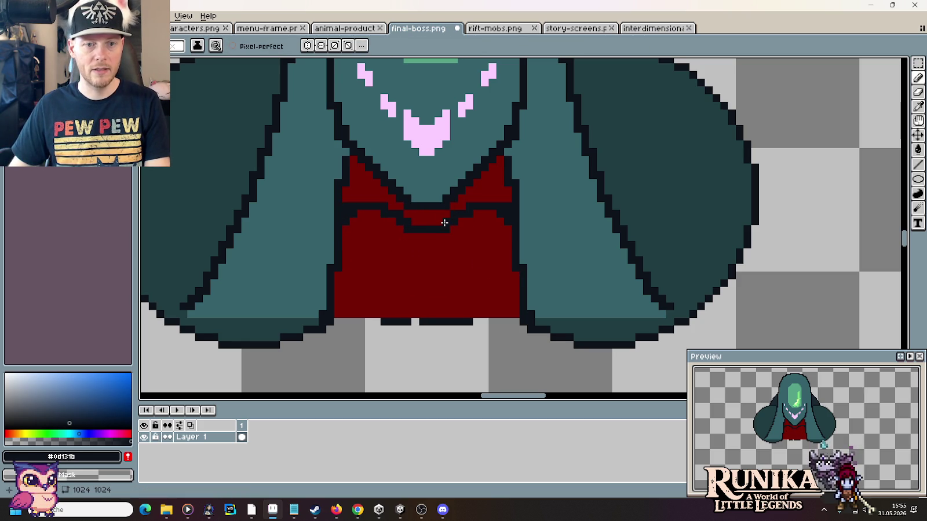
pyautogui.press('g')
pyautogui.click(429, 218)
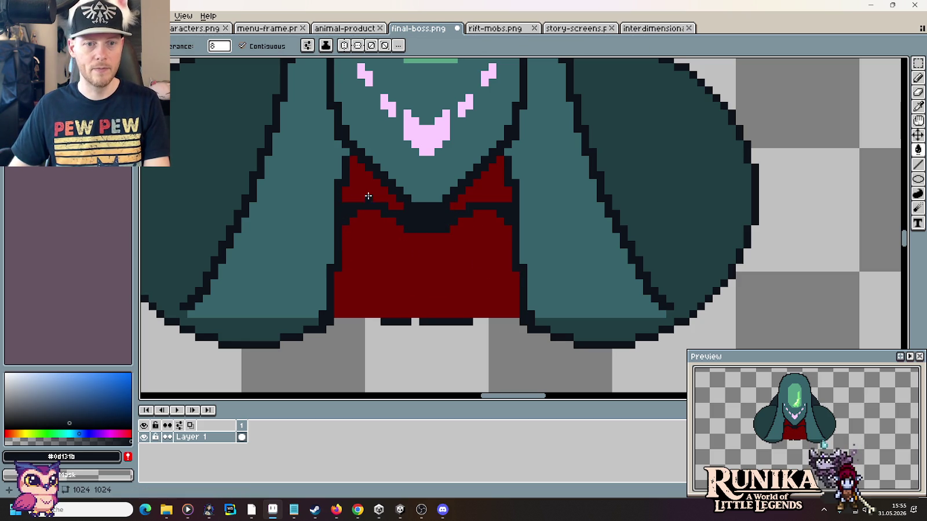
pyautogui.click(370, 197)
pyautogui.click(484, 198)
pyautogui.scroll(-3, 475, 218)
pyautogui.scroll(-1, 475, 218)
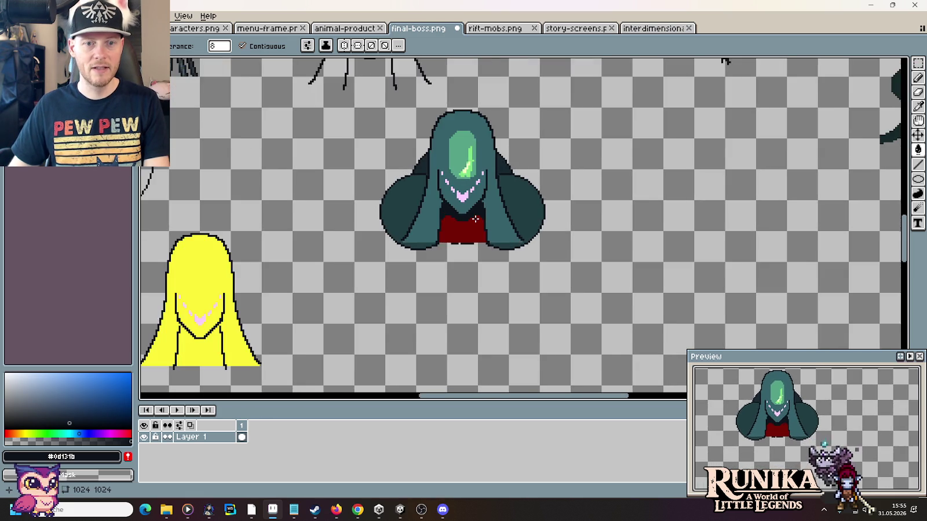
pyautogui.scroll(-2, 475, 219)
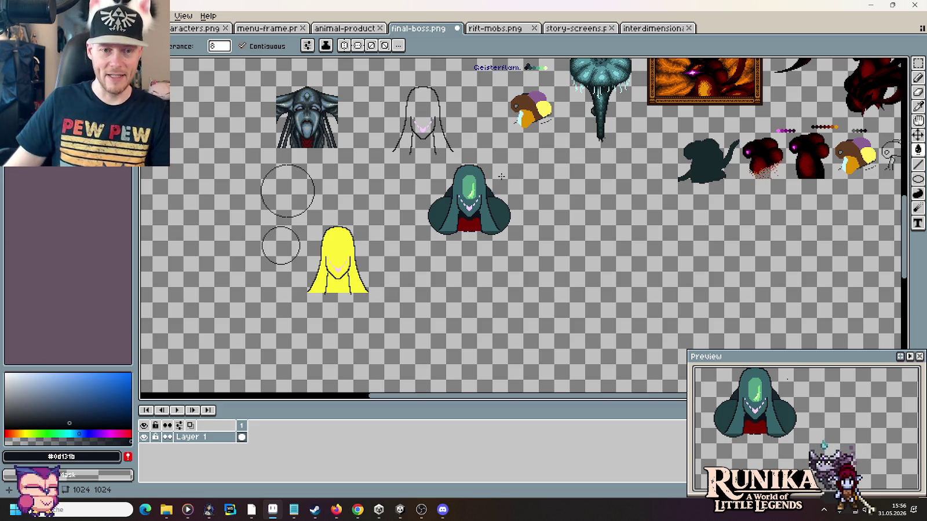
# Step: Pencil a dark fold stripe across the red chest and dark pixels along its top
pyautogui.scroll(3, 483, 225)
pyautogui.press('b')
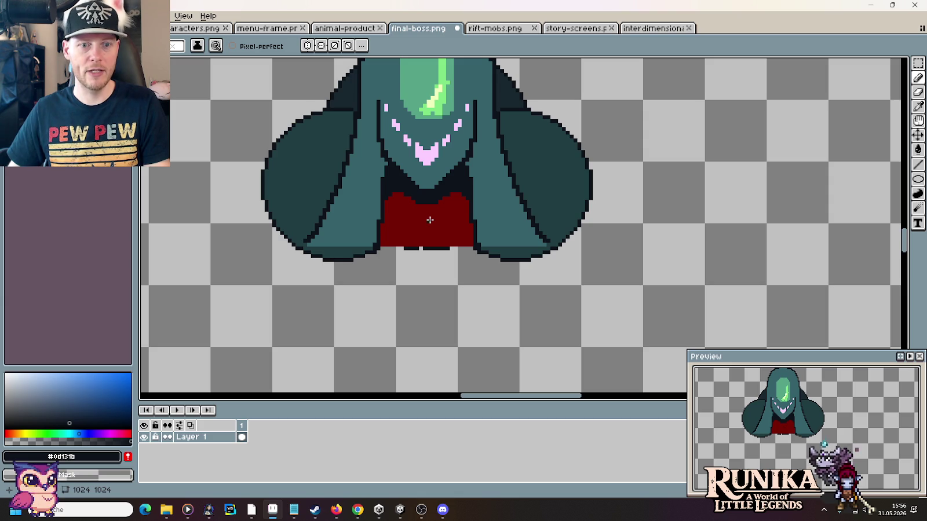
pyautogui.moveTo(419, 222); pyautogui.dragTo(431, 223)
pyautogui.moveTo(386, 203)
pyautogui.mouseDown()
pyautogui.moveTo(404, 203)
pyautogui.moveTo(440, 227)
pyautogui.mouseUp()
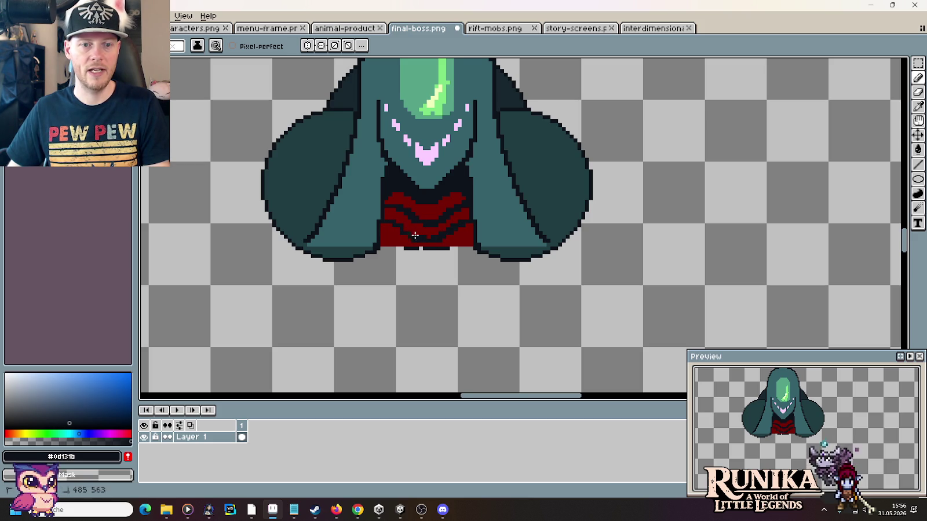
pyautogui.scroll(-2, 400, 226)
pyautogui.scroll(-1, 440, 243)
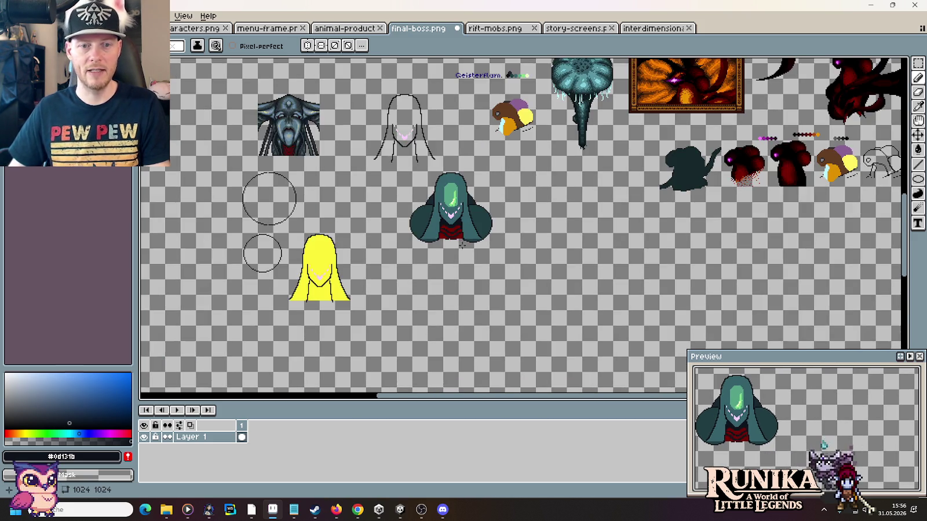
# Step: Undo the dark chest strokes and return to the Pencil tool
pyautogui.scroll(-1, 484, 263)
pyautogui.scroll(1, 485, 262)
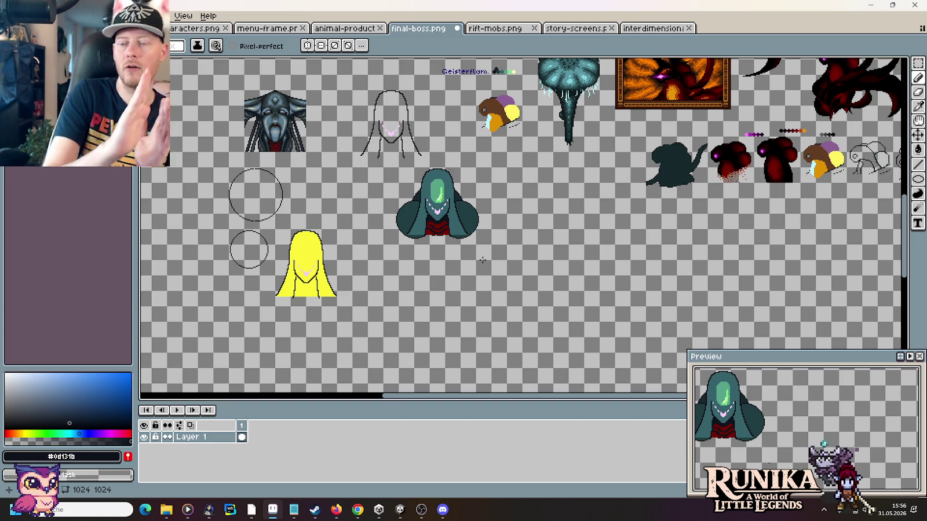
pyautogui.scroll(2, 449, 244)
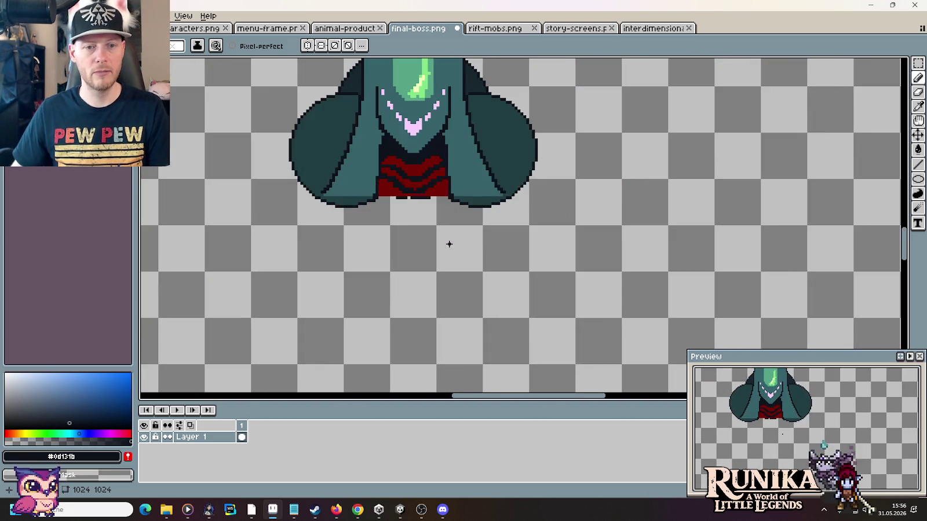
pyautogui.hotkey('ctrl', 'z')
pyautogui.hotkey('ctrl', 'z')
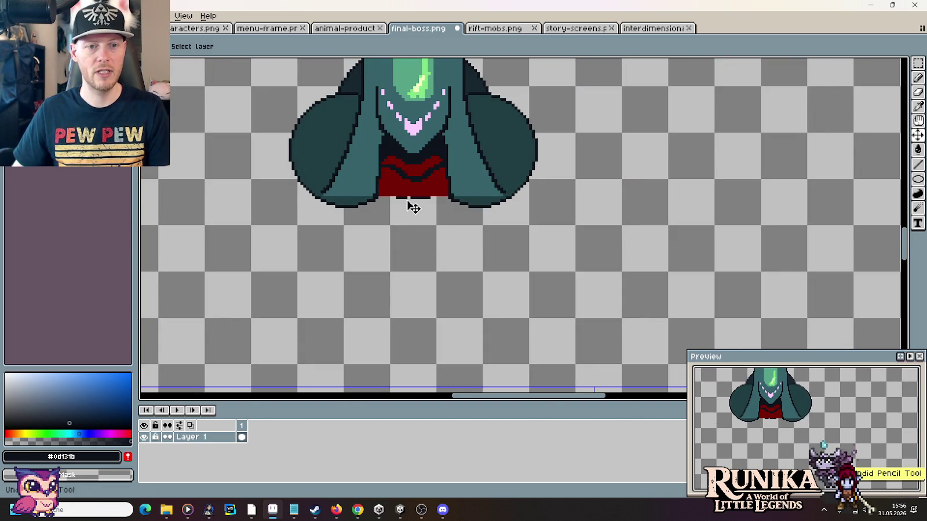
pyautogui.press('b')
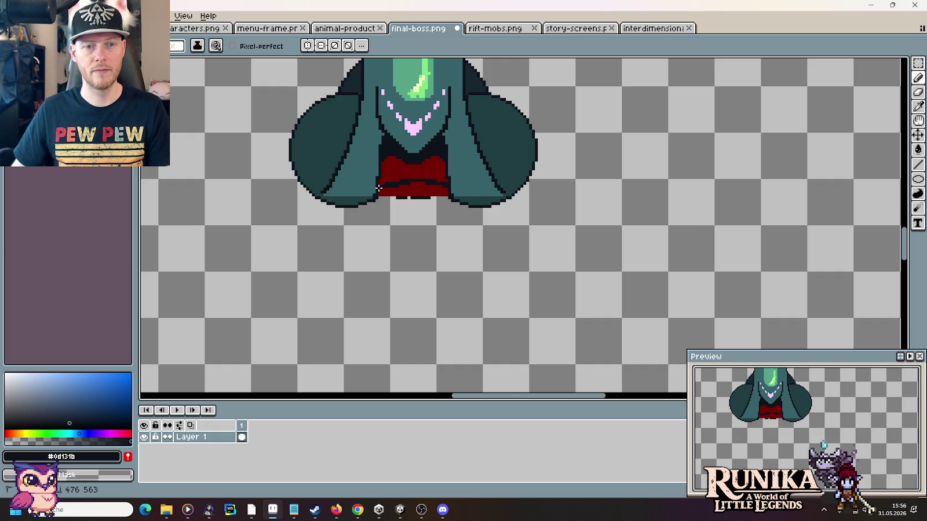
pyautogui.scroll(-2, 378, 188)
pyautogui.scroll(-2, 406, 202)
pyautogui.scroll(3, 436, 221)
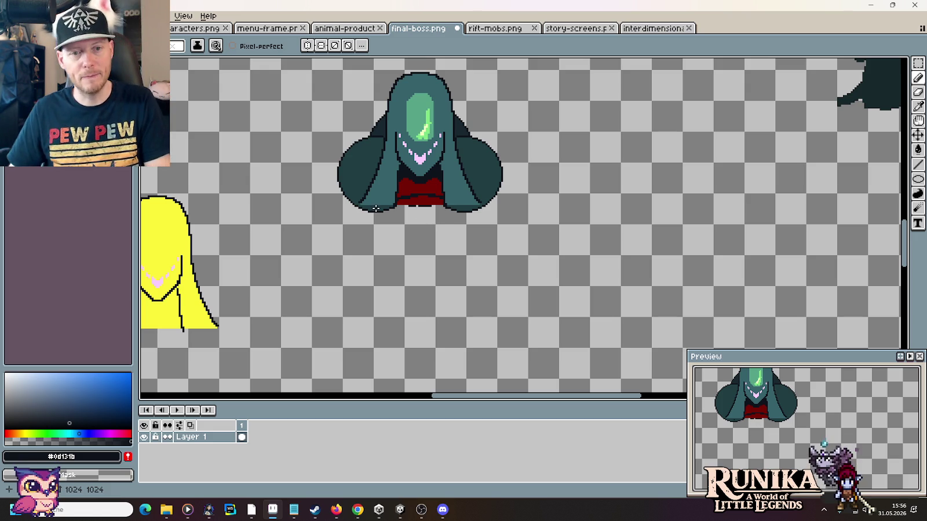
pyautogui.scroll(-2, 375, 208)
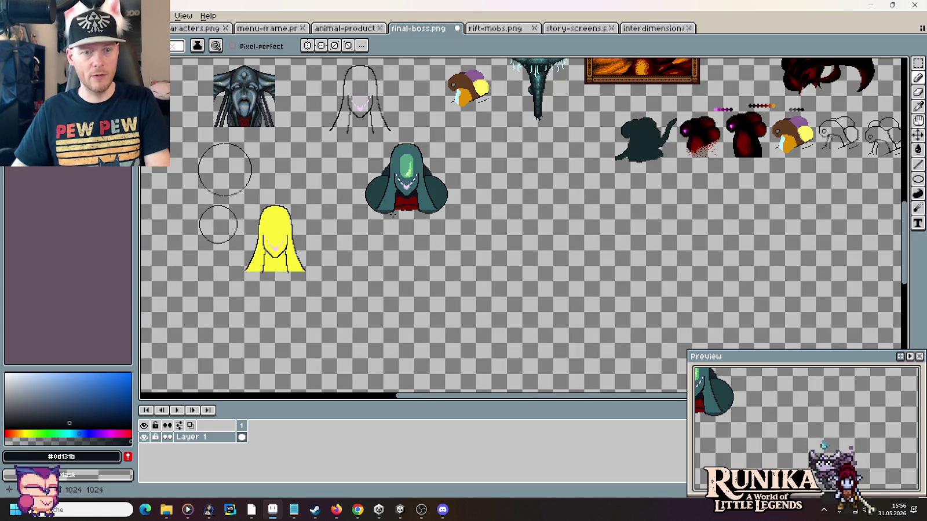
pyautogui.scroll(-1, 454, 185)
pyautogui.scroll(1, 454, 185)
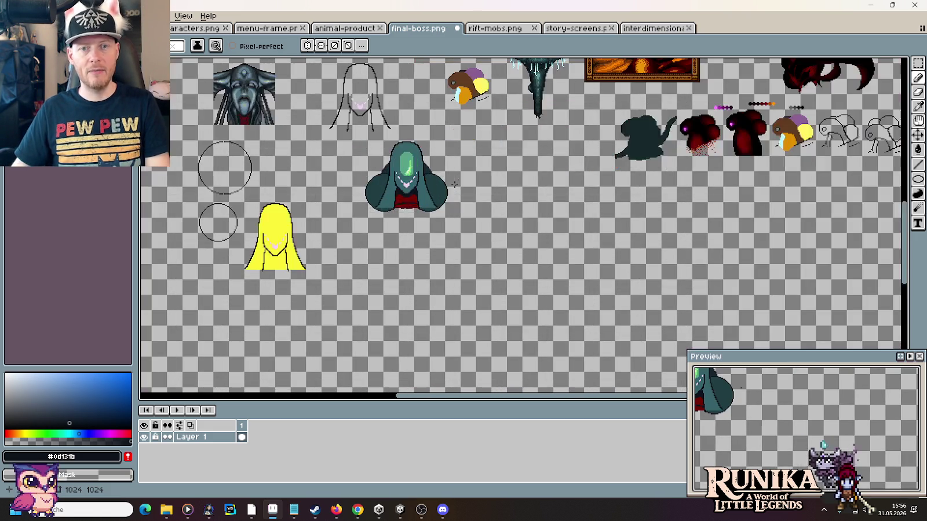
pyautogui.moveTo(493, 169); pyautogui.dragTo(484, 253)
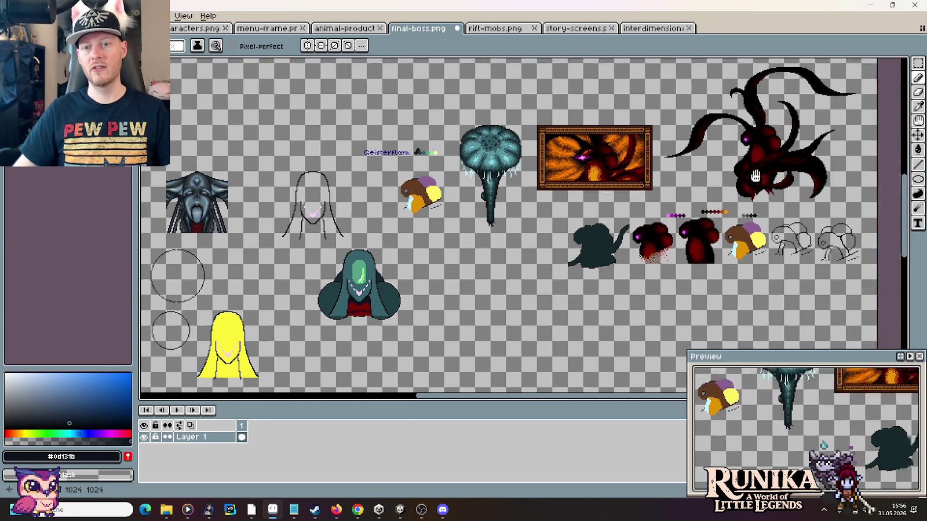
# Step: Zoom around the large blue-cored boss, then switch to the interdimension sheet
pyautogui.scroll(3, 773, 189)
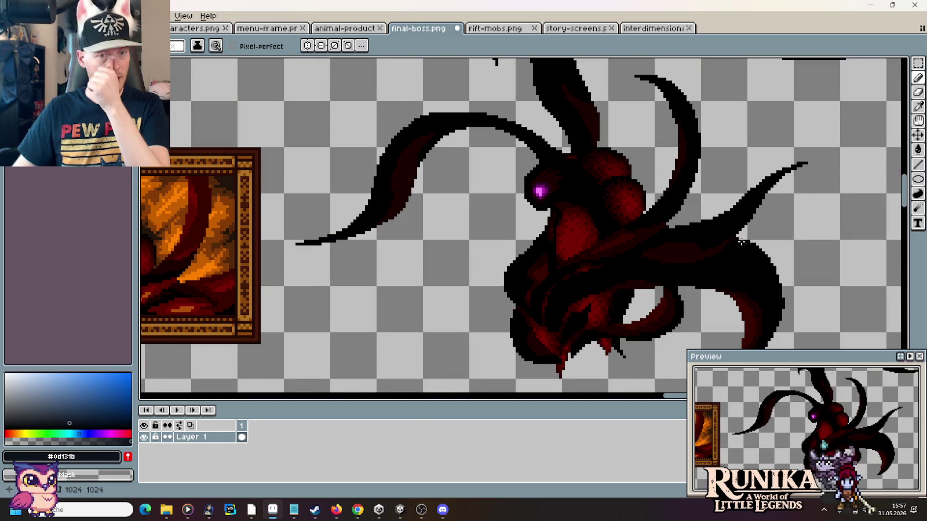
pyautogui.scroll(-3, 711, 229)
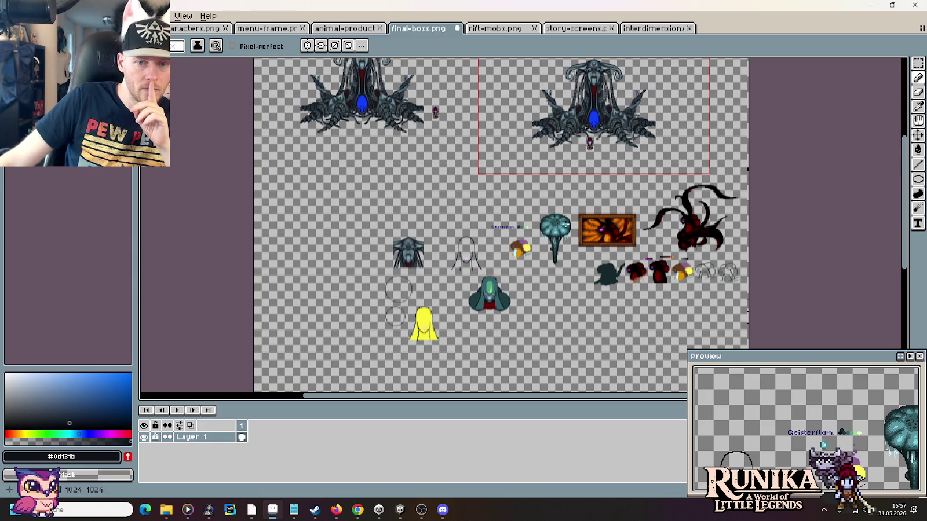
pyautogui.scroll(2, 594, 119)
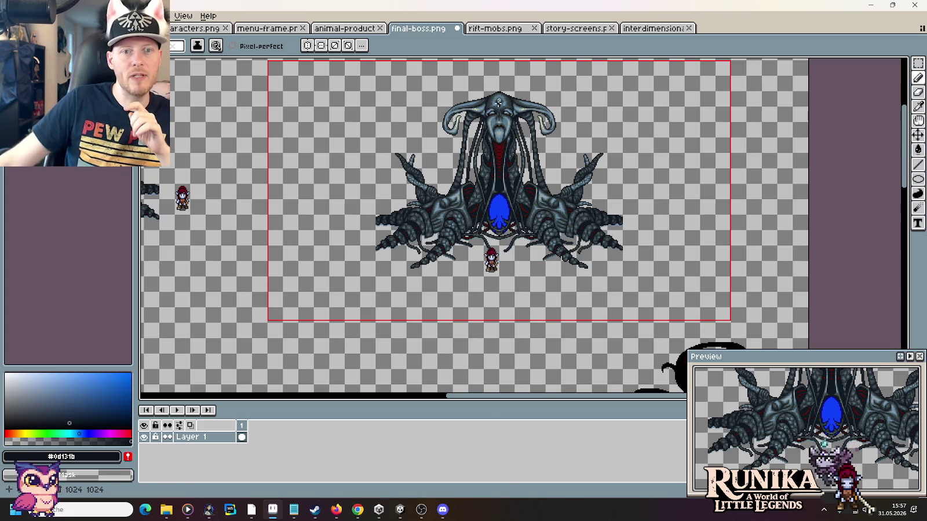
pyautogui.click(653, 28)
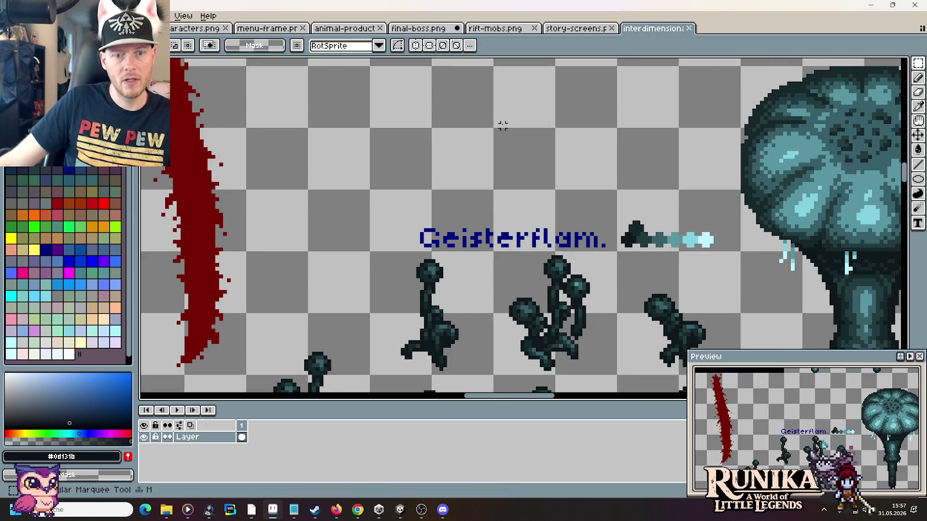
# Step: Select a block of teal floor tiles on the interdimension sheet and return to final-boss.png
pyautogui.scroll(-2, 502, 122)
pyautogui.scroll(3, 492, 145)
pyautogui.scroll(-2, 470, 188)
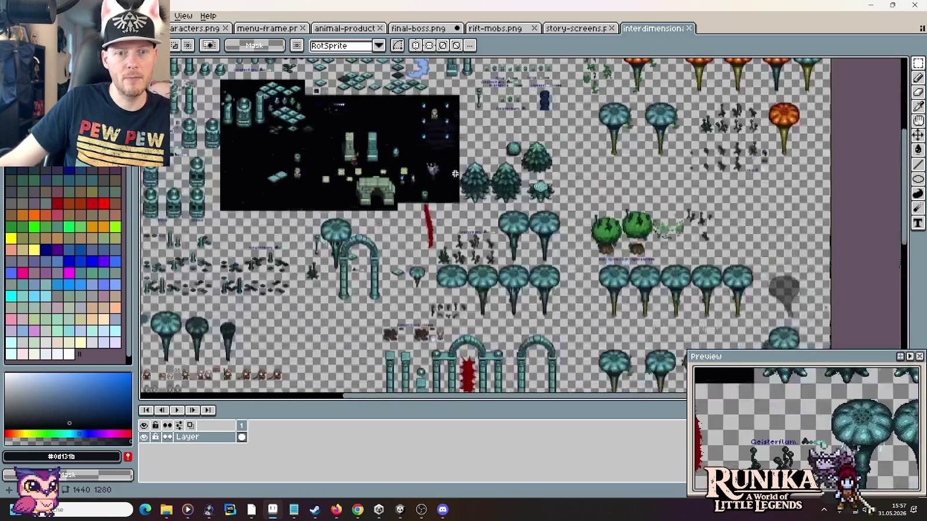
pyautogui.scroll(2, 602, 225)
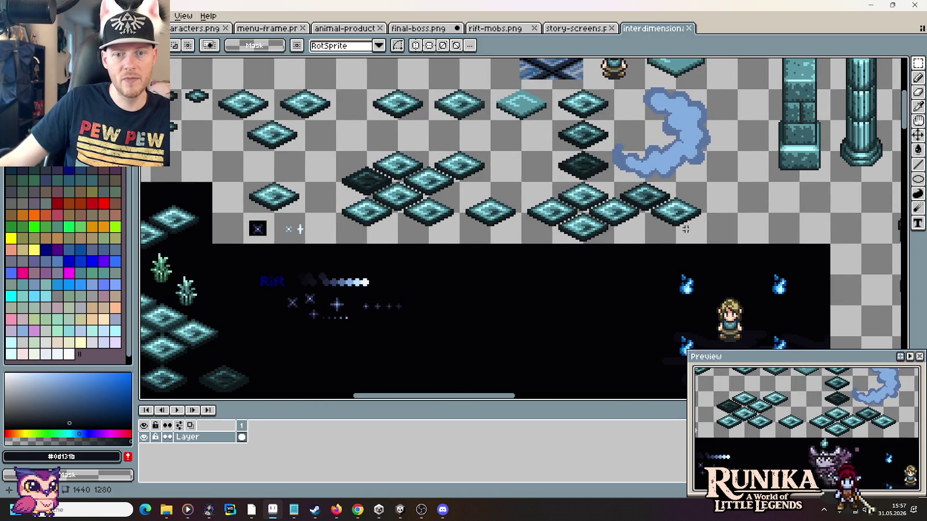
pyautogui.moveTo(697, 232); pyautogui.dragTo(521, 181)
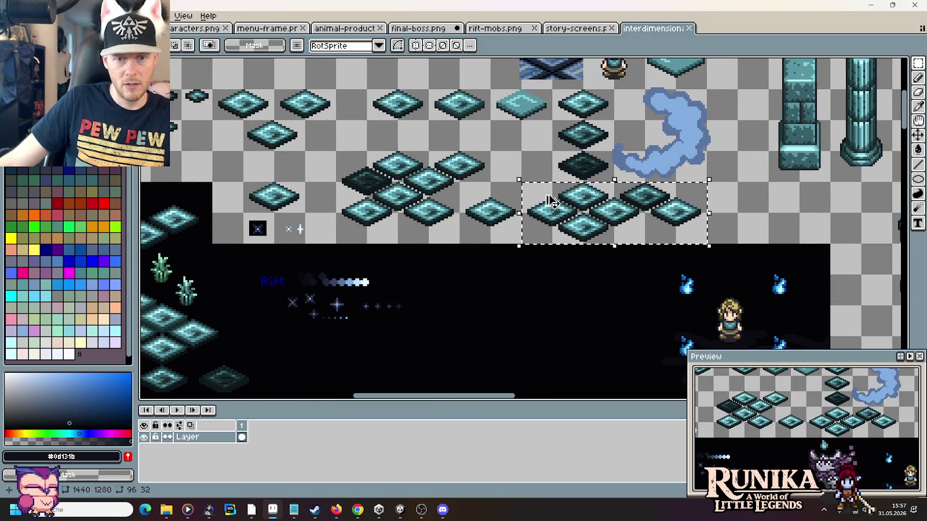
pyautogui.hotkey('ctrl', 'Tab')
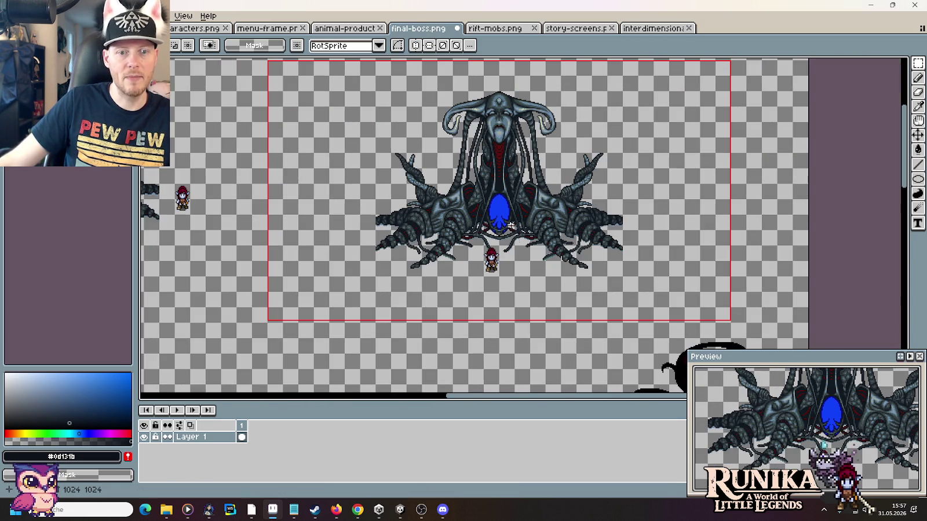
# Step: Paste the teal floor tiles in a long row beneath the dark boss and commit them
pyautogui.moveTo(523, 285); pyautogui.dragTo(488, 226)
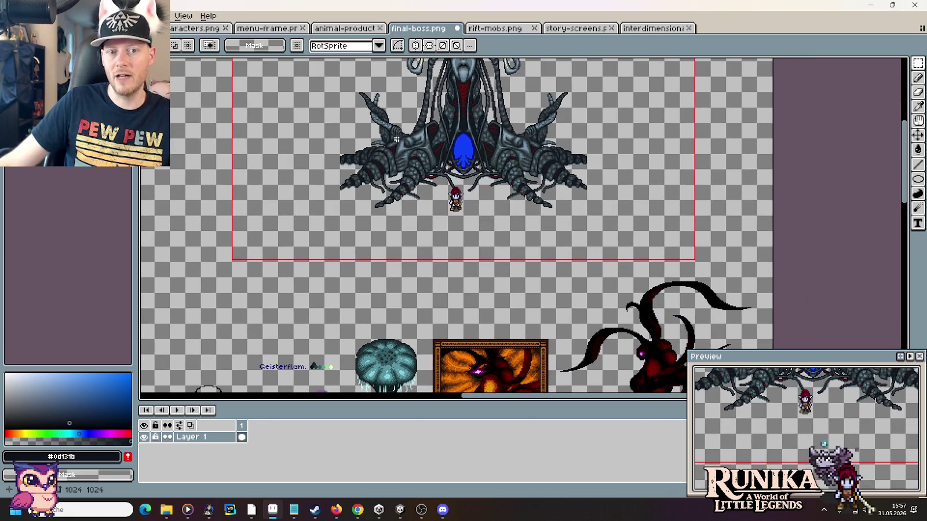
pyautogui.moveTo(397, 140); pyautogui.dragTo(697, 144)
pyautogui.moveTo(276, 134); pyautogui.dragTo(468, 198)
pyautogui.hscroll(5, 556, 260)
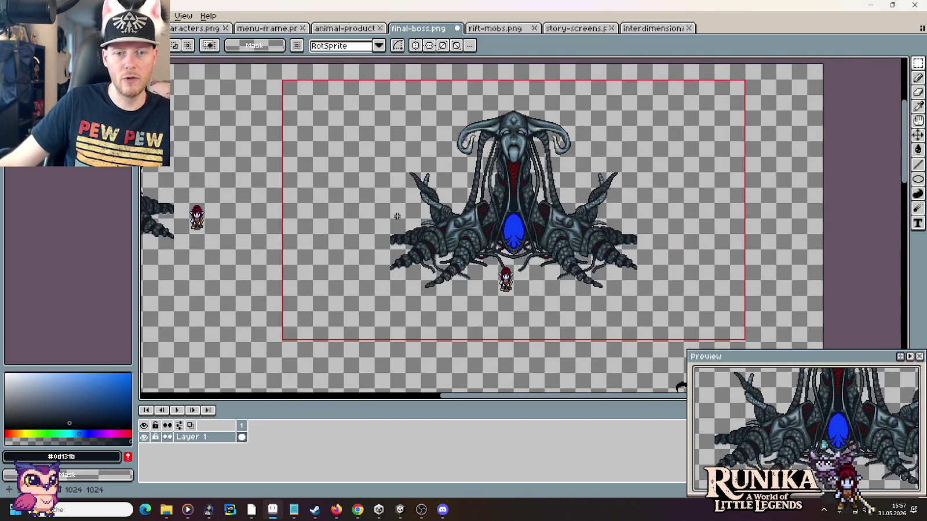
pyautogui.scroll(1, 548, 278)
pyautogui.hotkey('ctrl', 'v')
pyautogui.moveTo(189, 58)
pyautogui.mouseDown()
pyautogui.moveTo(497, 274)
pyautogui.moveTo(492, 263)
pyautogui.moveTo(586, 294)
pyautogui.moveTo(335, 286)
pyautogui.moveTo(515, 292)
pyautogui.moveTo(364, 288)
pyautogui.moveTo(393, 309)
pyautogui.moveTo(380, 287)
pyautogui.mouseUp()
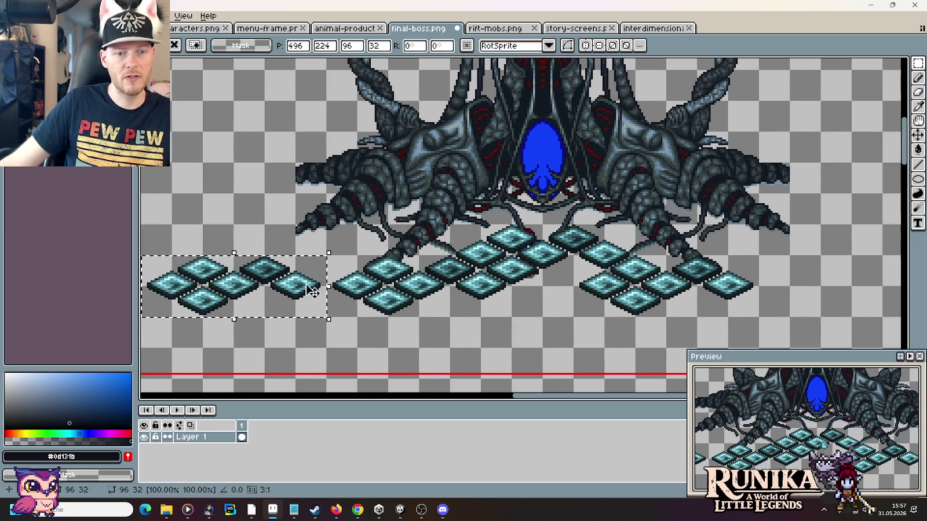
pyautogui.hscroll(3, 380, 287)
pyautogui.moveTo(380, 287); pyautogui.dragTo(843, 287)
pyautogui.press('Return')
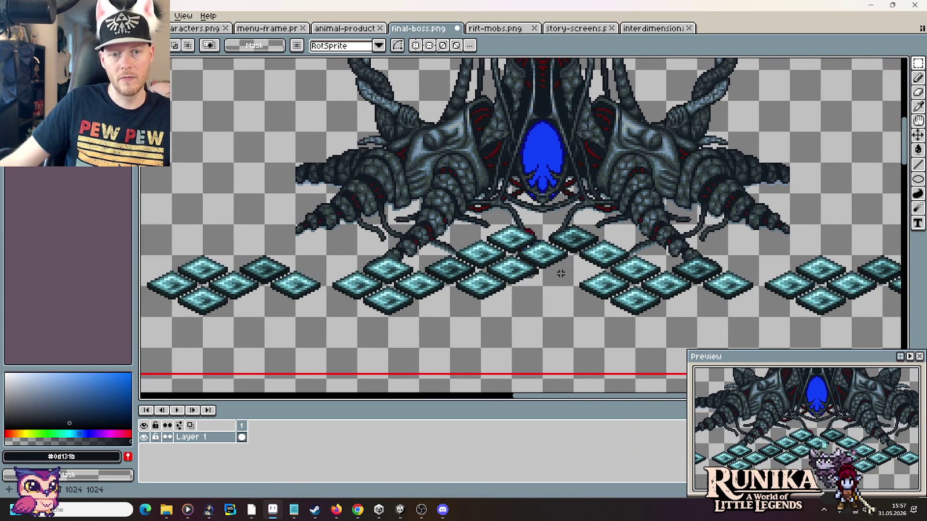
pyautogui.scroll(-2, 579, 275)
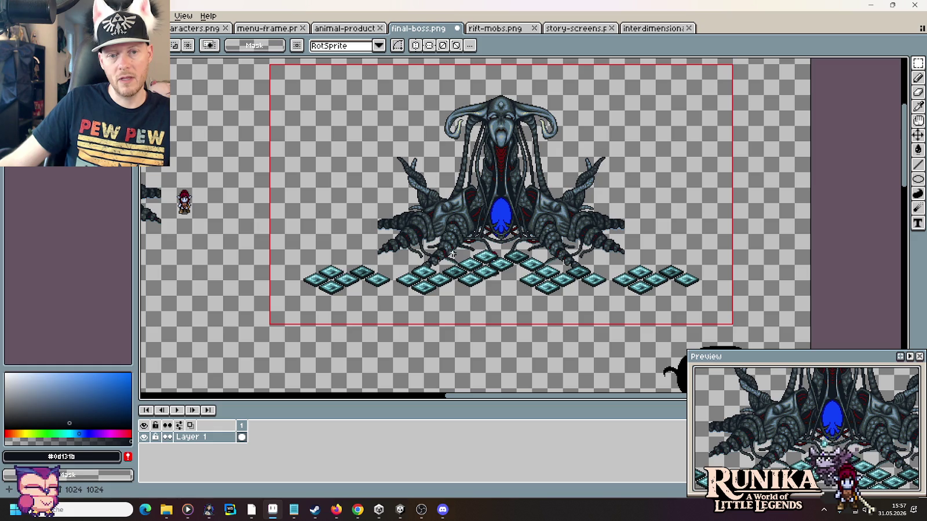
pyautogui.click(357, 509)
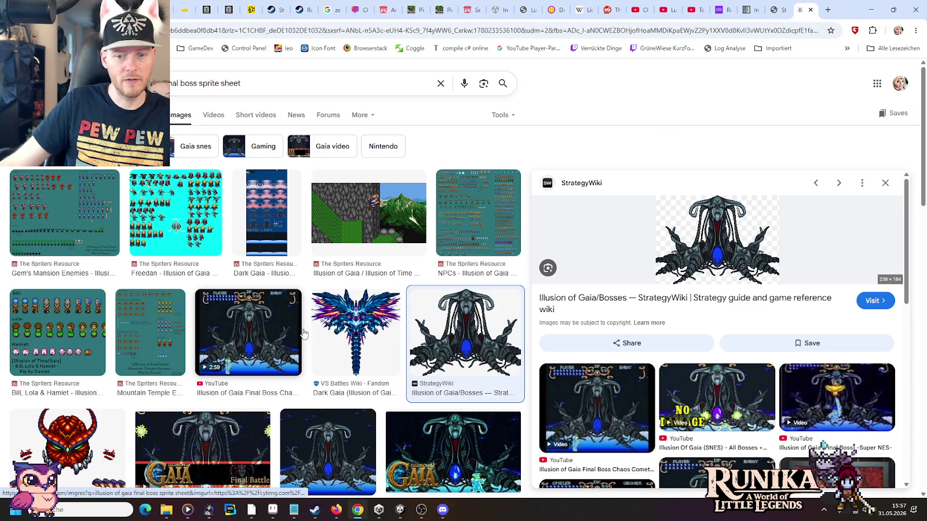
# Step: Preview Illusion of Gaia final boss YouTube results, ending on the Chaos Comet & Dark Gaia video
pyautogui.click(279, 324)
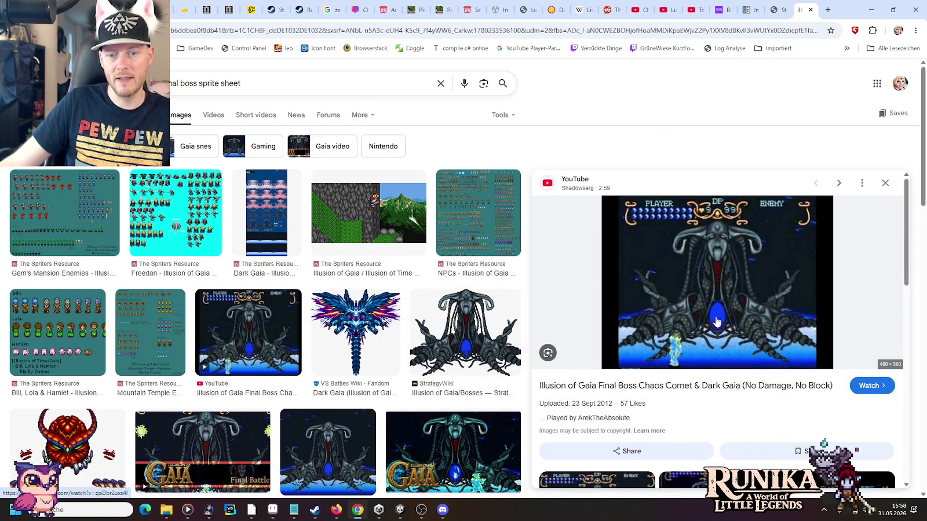
pyautogui.scroll(-3, 763, 325)
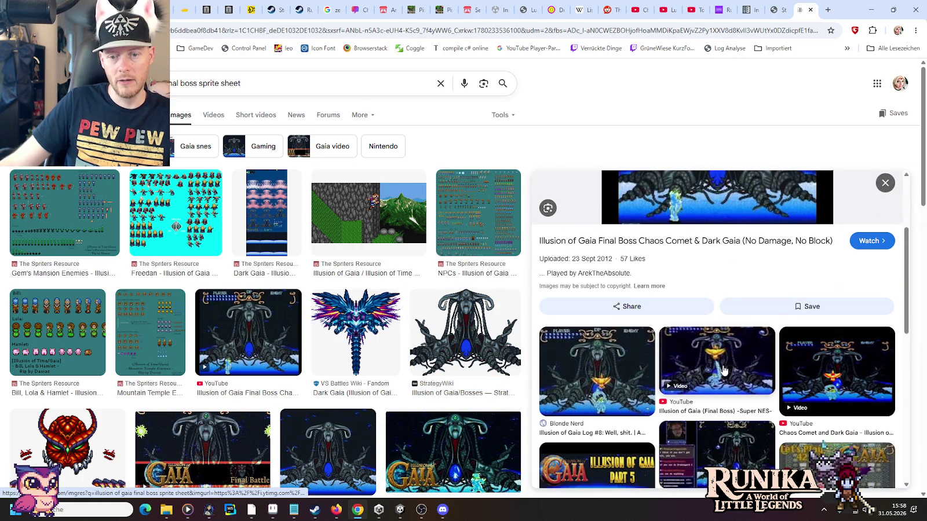
pyautogui.scroll(-1, 722, 369)
pyautogui.click(596, 440)
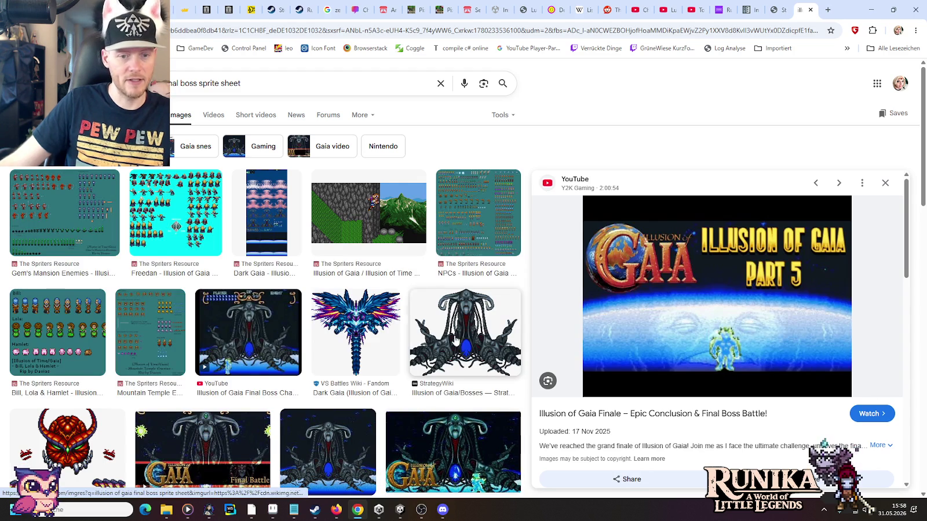
pyautogui.click(241, 330)
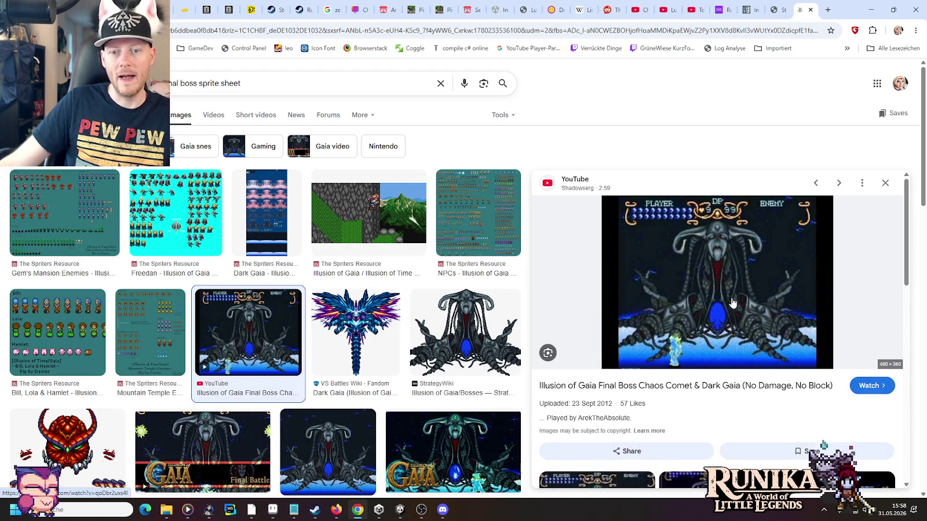
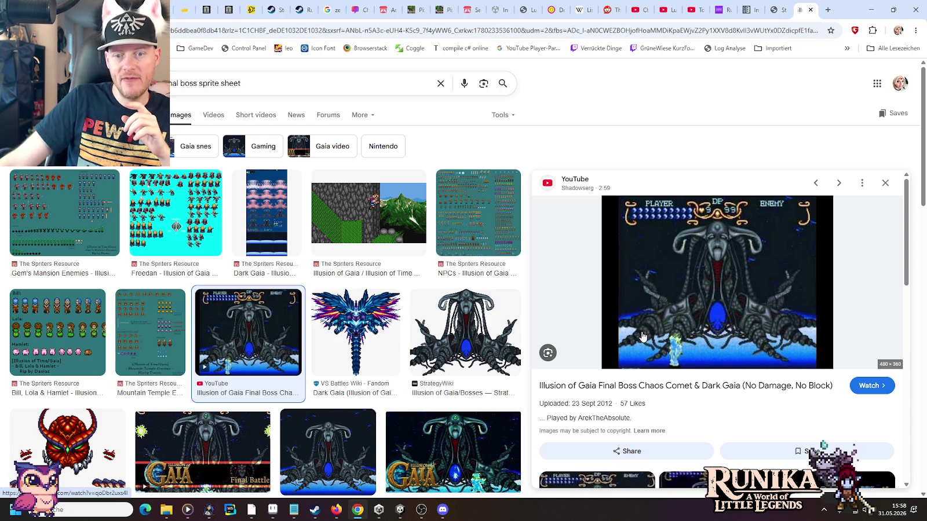
# Step: Minimize Chrome to bring Aseprite with final-boss.png back into view
pyautogui.click(870, 10)
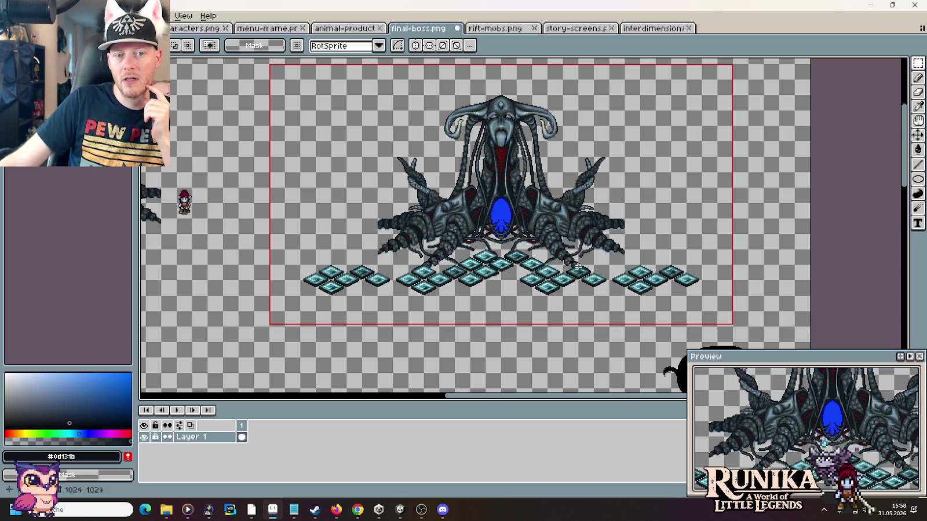
pyautogui.scroll(1, 553, 217)
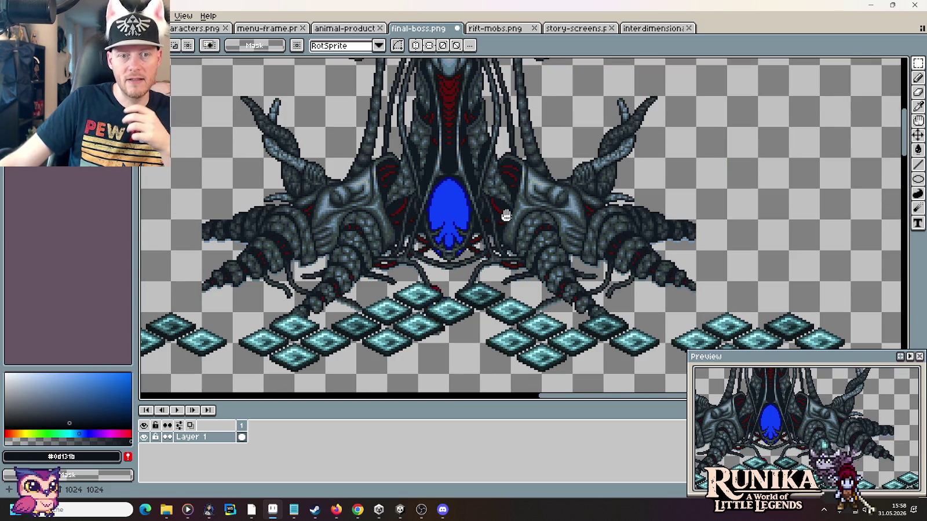
pyautogui.moveTo(506, 216); pyautogui.dragTo(527, 301)
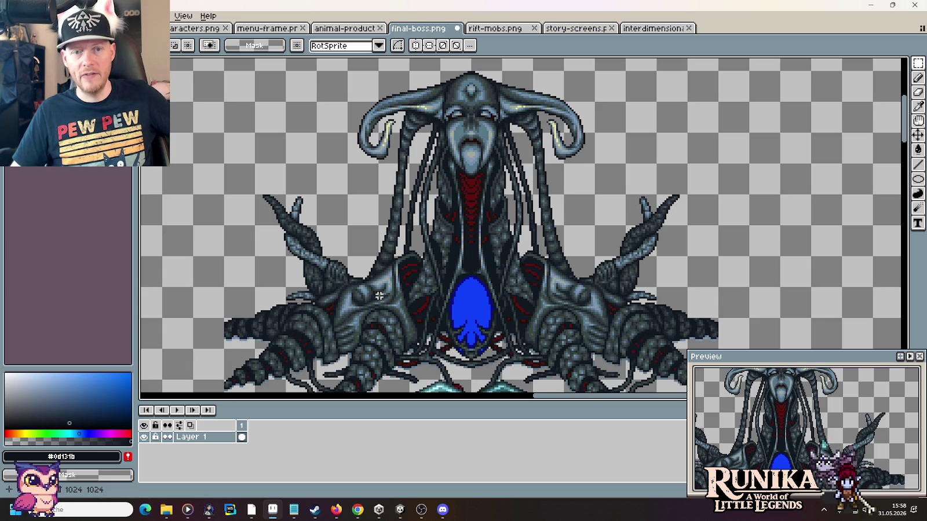
pyautogui.scroll(-3, 378, 296)
pyautogui.moveTo(379, 296); pyautogui.dragTo(548, 64)
pyautogui.moveTo(521, 187)
pyautogui.mouseDown()
pyautogui.moveTo(351, 242)
pyautogui.moveTo(447, 161)
pyautogui.moveTo(562, 138)
pyautogui.moveTo(559, 205)
pyautogui.mouseUp()
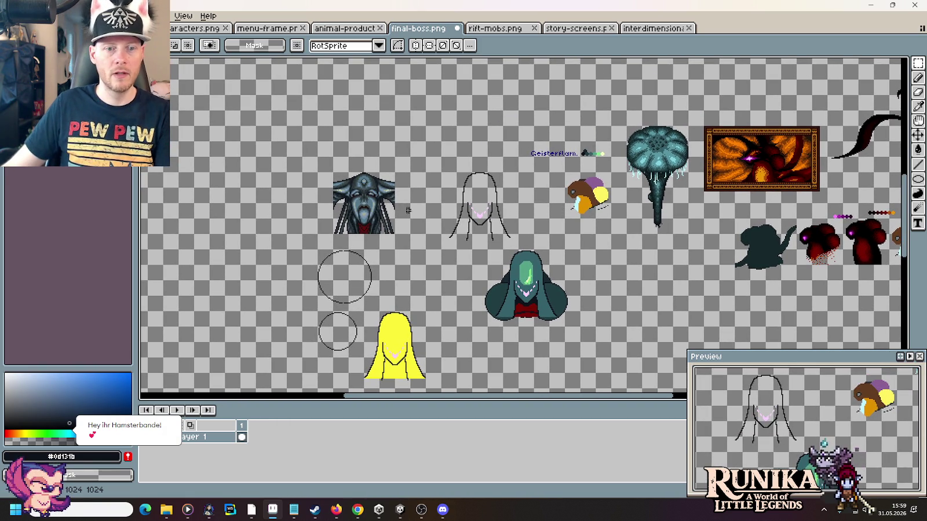
# Step: Shift the horned head left, copy the yellow hood up beside it, and delete the leftover copy
pyautogui.click(362, 184)
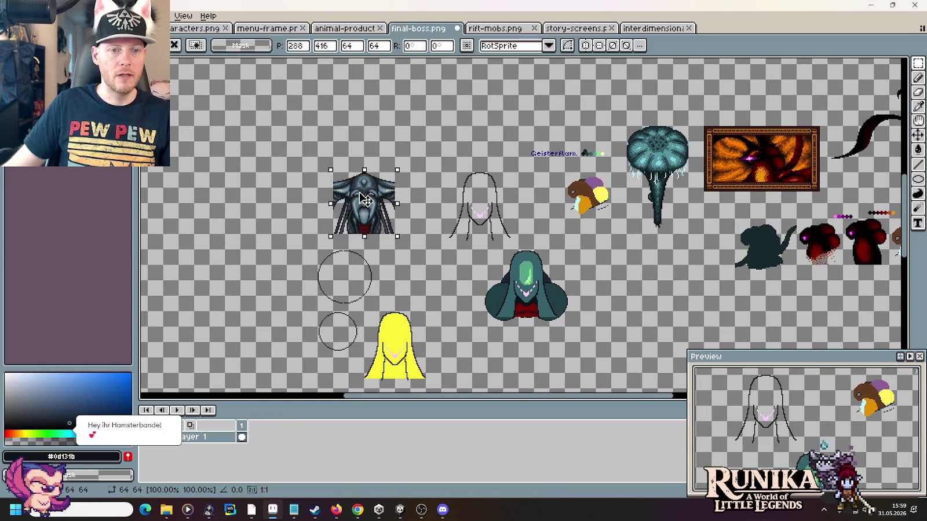
pyautogui.moveTo(362, 184); pyautogui.dragTo(300, 183)
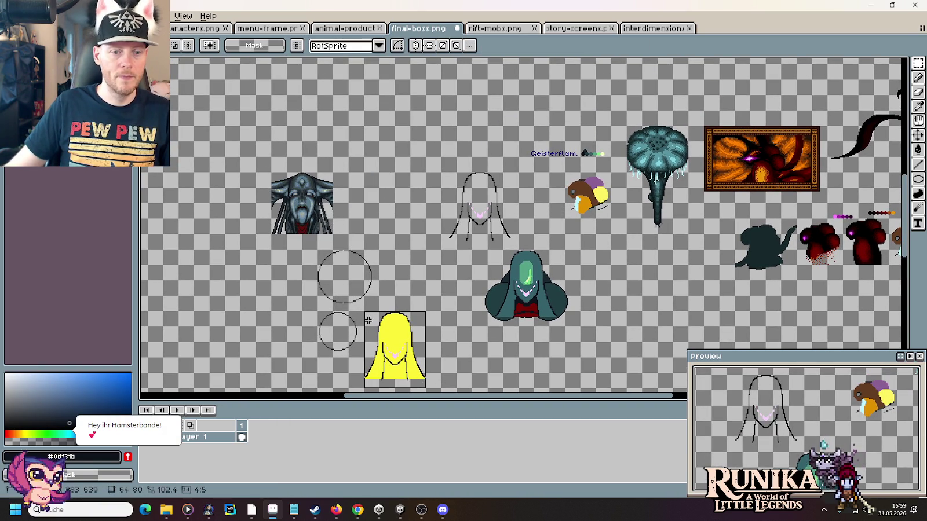
pyautogui.moveTo(404, 349); pyautogui.dragTo(404, 210)
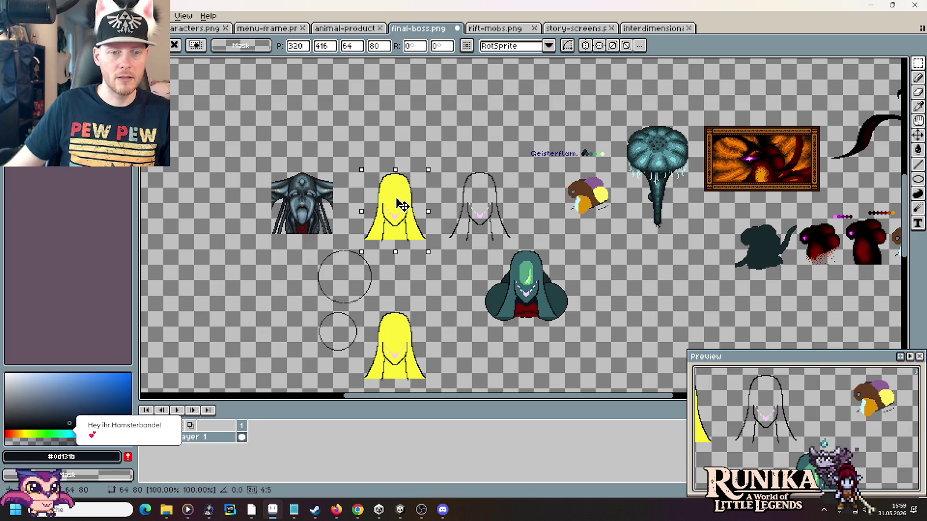
pyautogui.click(477, 226)
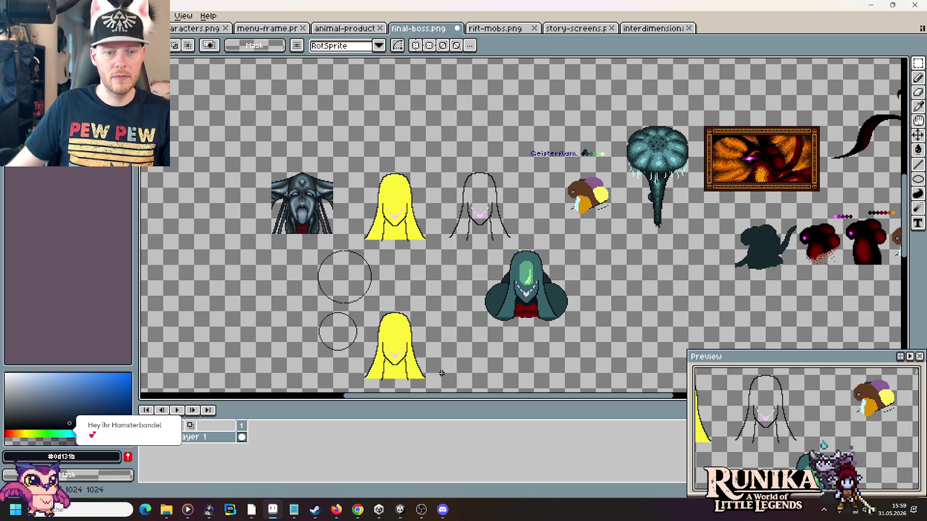
pyautogui.moveTo(432, 391); pyautogui.dragTo(361, 306)
pyautogui.press('Delete')
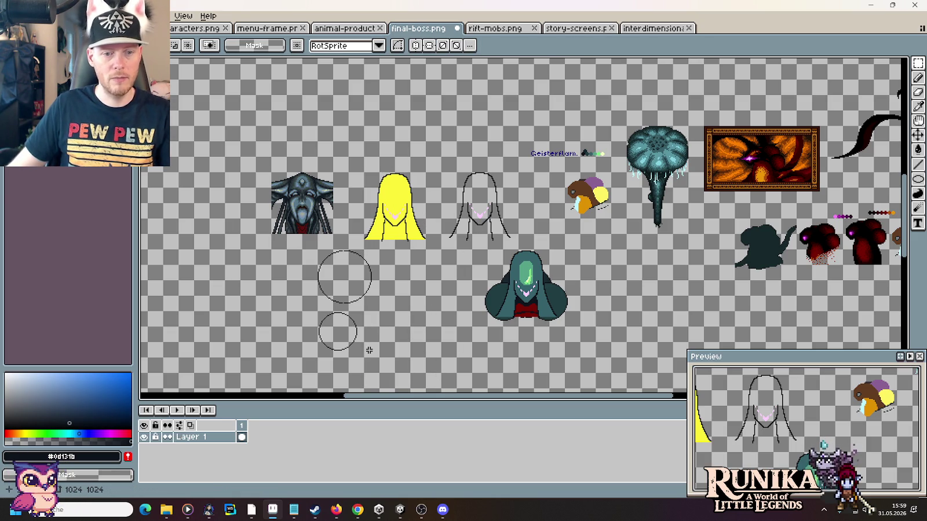
# Step: Move both circle outlines up so they sit side by side above the head sketches
pyautogui.moveTo(366, 355); pyautogui.dragTo(302, 308)
pyautogui.moveTo(328, 338)
pyautogui.mouseDown()
pyautogui.moveTo(406, 292)
pyautogui.moveTo(388, 276)
pyautogui.mouseUp()
pyautogui.moveTo(317, 250)
pyautogui.mouseDown()
pyautogui.moveTo(432, 305)
pyautogui.moveTo(444, 176)
pyautogui.mouseUp()
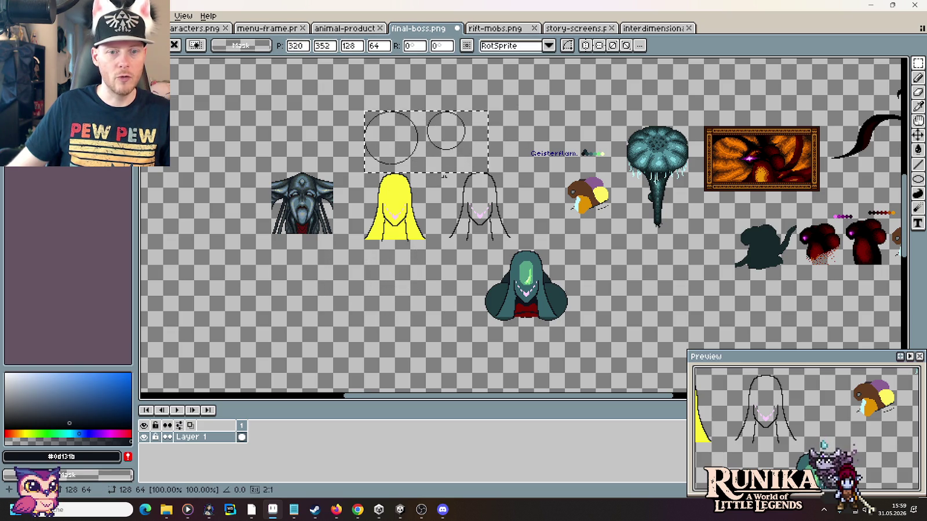
pyautogui.click(547, 297)
pyautogui.moveTo(561, 216); pyautogui.dragTo(650, 298)
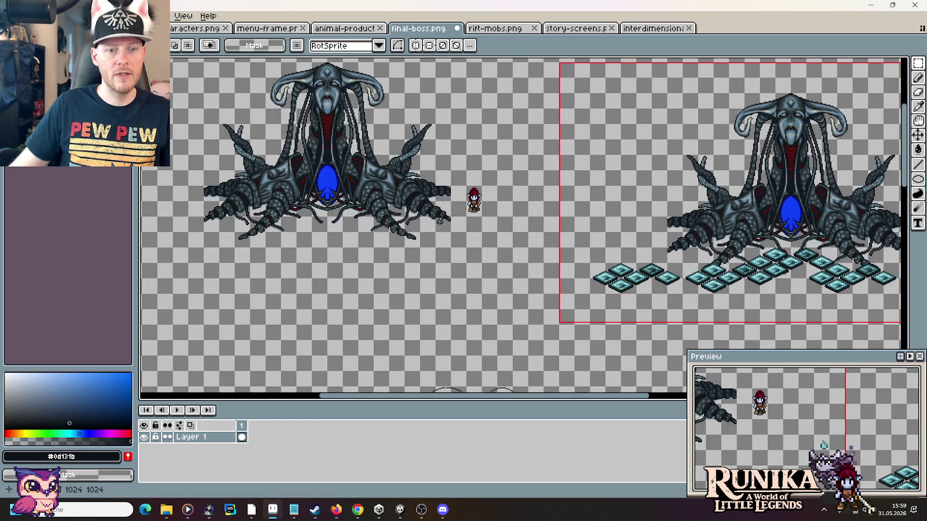
# Step: Move the tile-less boss sprite down toward the horned head sketch
pyautogui.moveTo(451, 244); pyautogui.dragTo(197, 125)
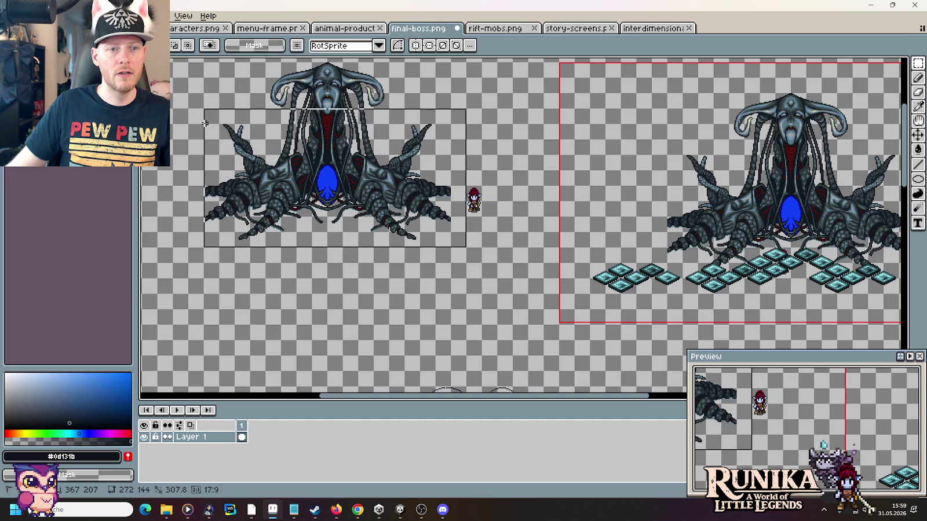
pyautogui.moveTo(264, 168); pyautogui.dragTo(261, 308)
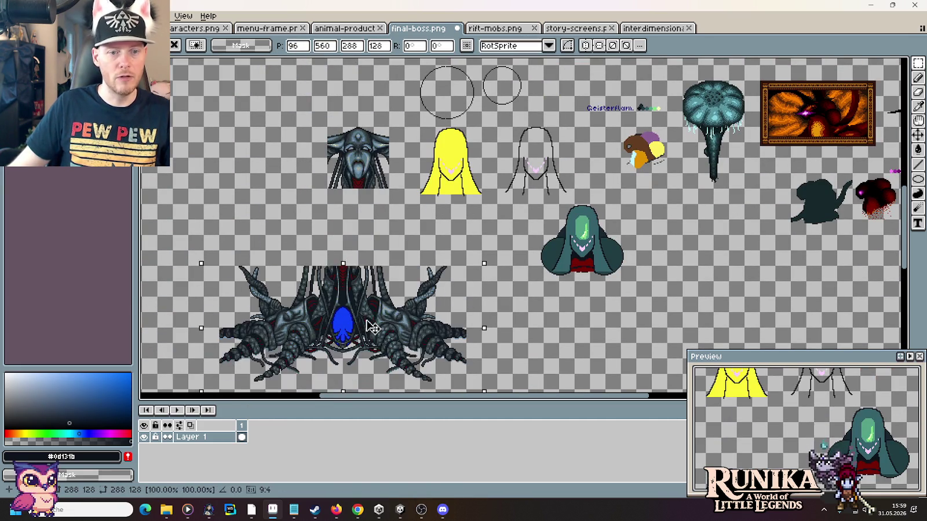
pyautogui.moveTo(261, 308); pyautogui.dragTo(369, 325)
pyautogui.hotkey('ctrl', 'd')
pyautogui.scroll(5, 357, 210)
pyautogui.scroll(3, 456, 306)
# Step: Reselect the boss sprite and nudge it up and left into place below the head
pyautogui.moveTo(493, 371); pyautogui.dragTo(251, 173)
pyautogui.moveTo(362, 248)
pyautogui.mouseDown()
pyautogui.moveTo(399, 398)
pyautogui.moveTo(402, 232)
pyautogui.mouseUp()
pyautogui.scroll(2, 289, 125)
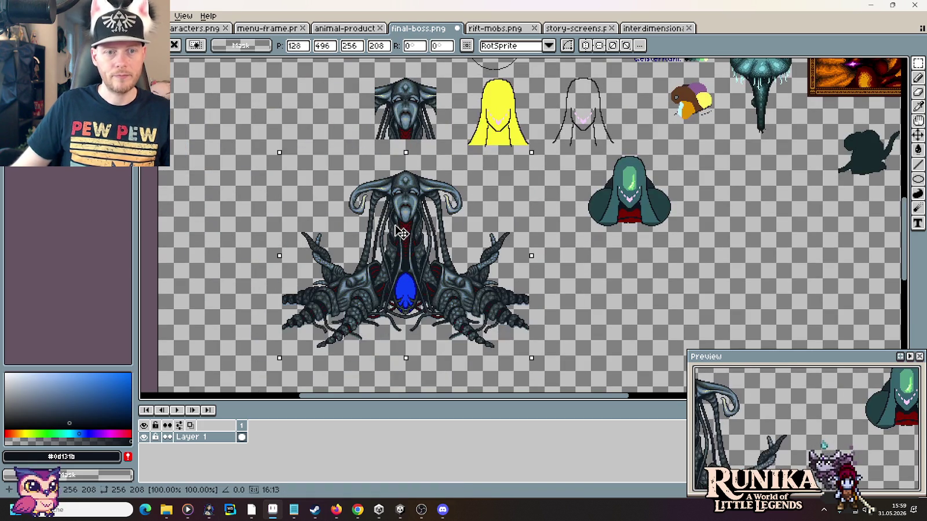
pyautogui.moveTo(397, 222); pyautogui.dragTo(399, 221)
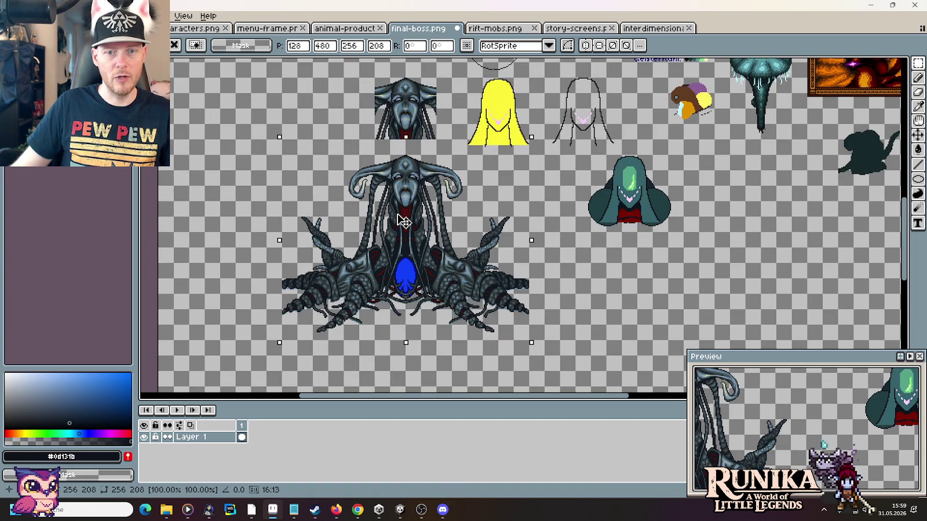
pyautogui.moveTo(454, 249); pyautogui.dragTo(434, 250)
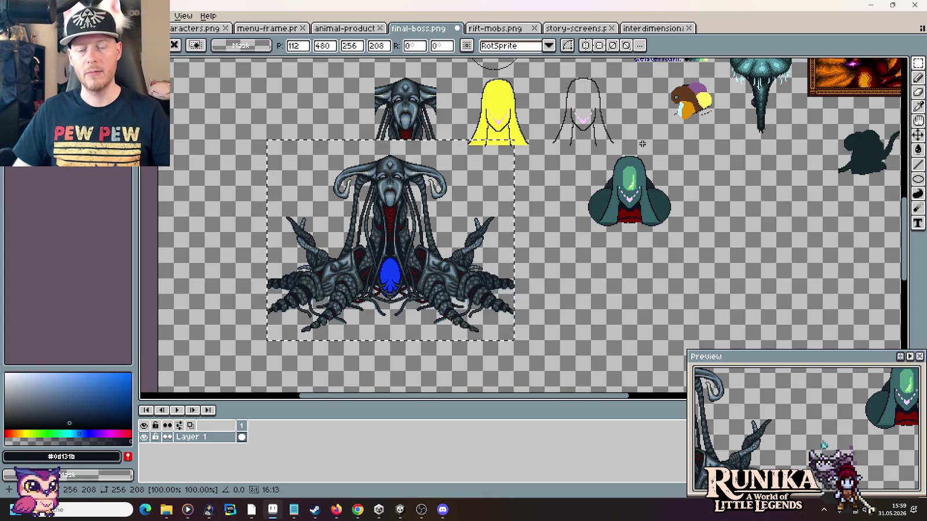
pyautogui.moveTo(641, 144)
pyautogui.mouseDown()
pyautogui.moveTo(543, 213)
pyautogui.moveTo(503, 220)
pyautogui.mouseUp()
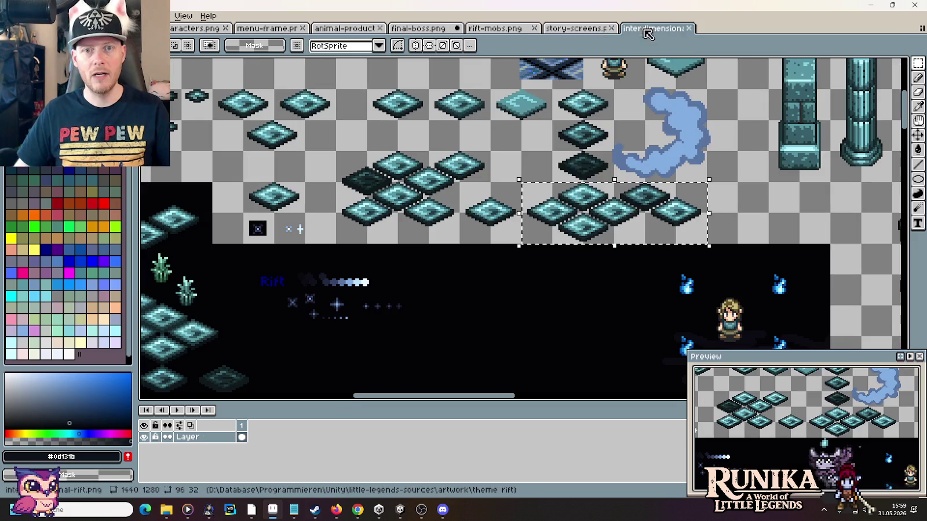
# Step: Inspect the rift tiles, arch and character sprites on the interdimension sheet
pyautogui.click(653, 28)
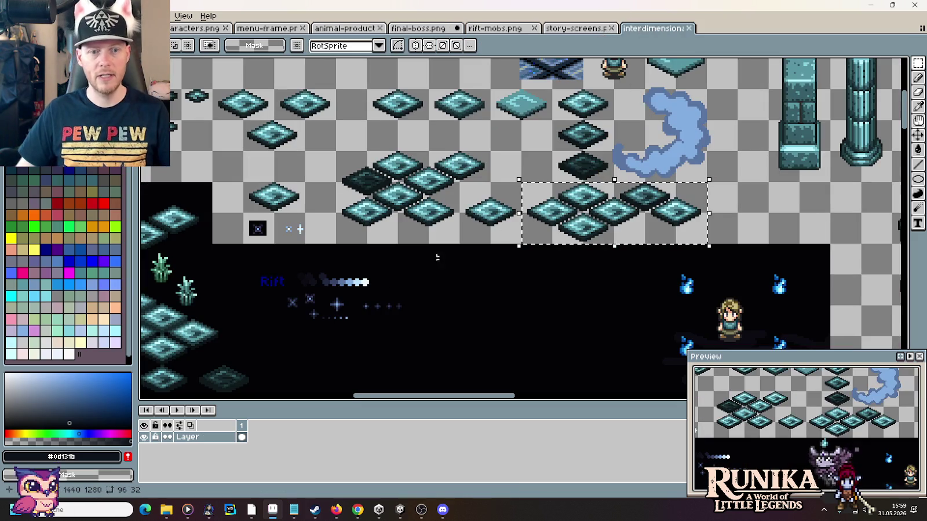
pyautogui.scroll(-3, 437, 257)
pyautogui.scroll(2, 408, 196)
pyautogui.scroll(1, 409, 196)
pyautogui.scroll(1, 408, 197)
pyautogui.scroll(1, 507, 185)
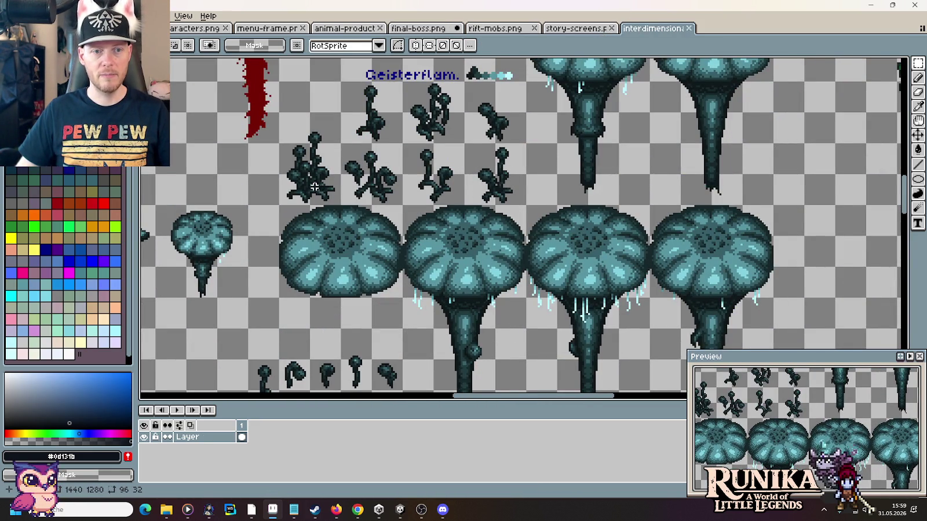
pyautogui.moveTo(480, 275); pyautogui.dragTo(479, 155)
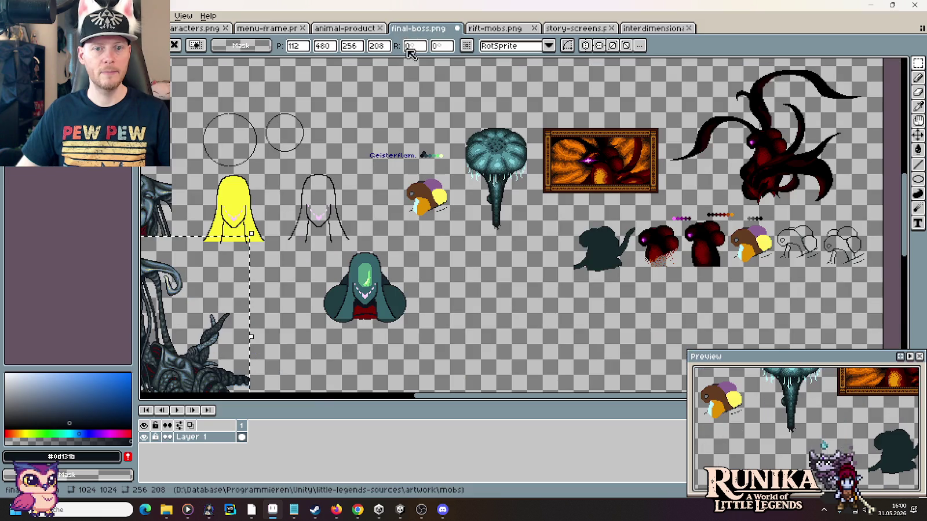
# Step: Return to final-boss.png, deselect, save it, and bring up the Open file dialog
pyautogui.click(411, 29)
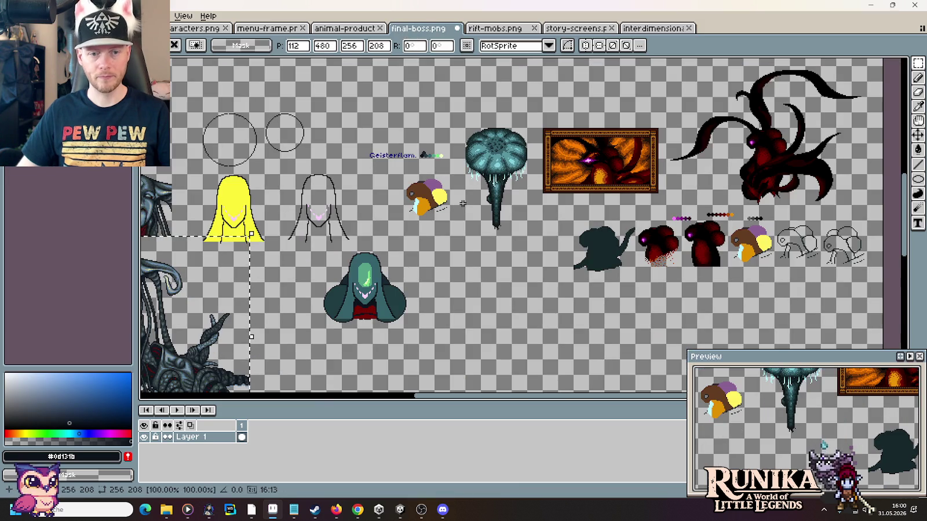
pyautogui.hotkey('ctrl', 'd')
pyautogui.scroll(5, 571, 263)
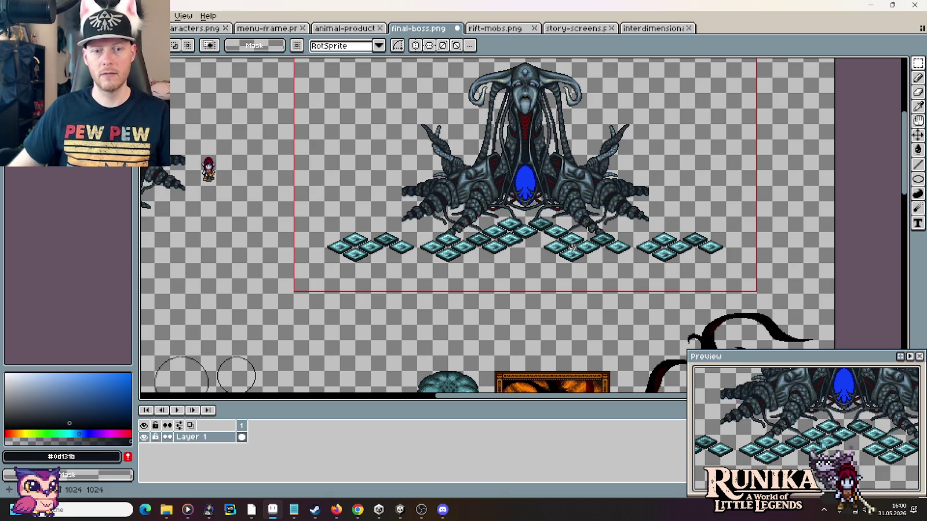
pyautogui.moveTo(466, 319); pyautogui.dragTo(535, 178)
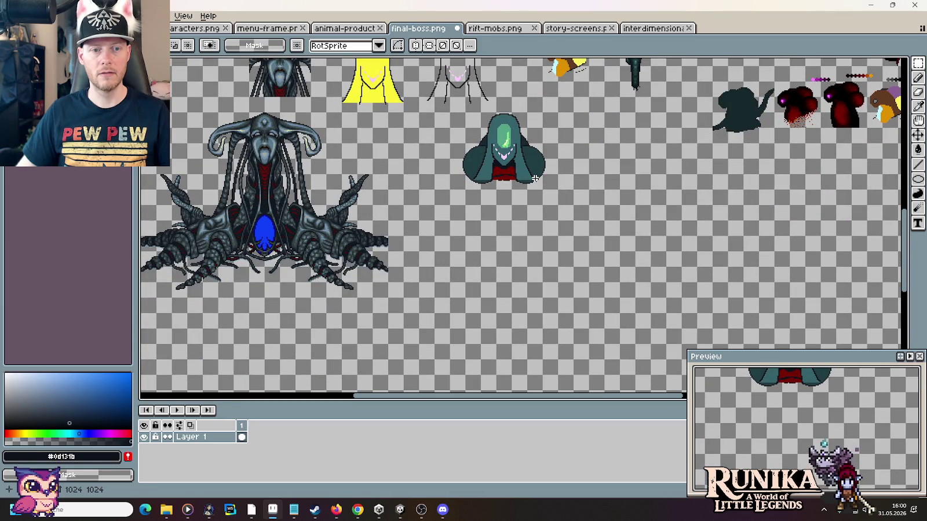
pyautogui.scroll(5, 535, 179)
pyautogui.scroll(3, 534, 179)
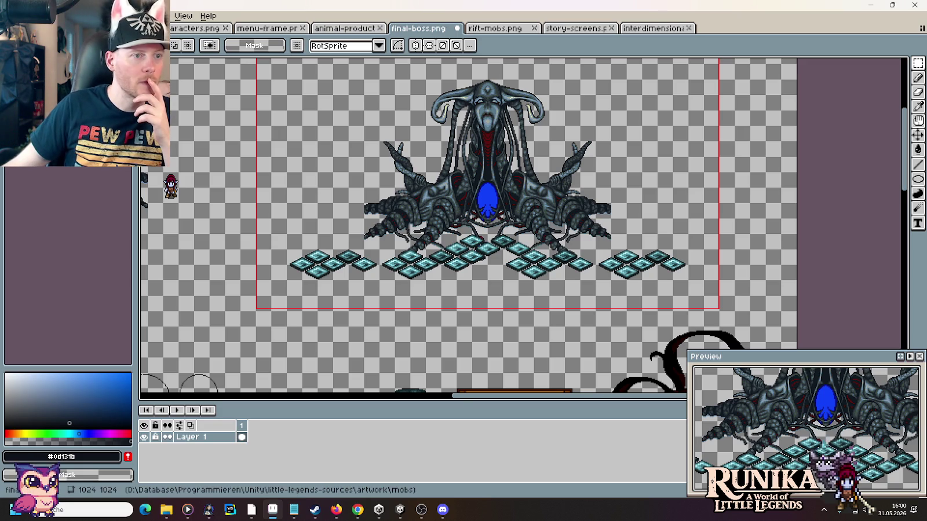
pyautogui.hotkey('ctrl', 's')
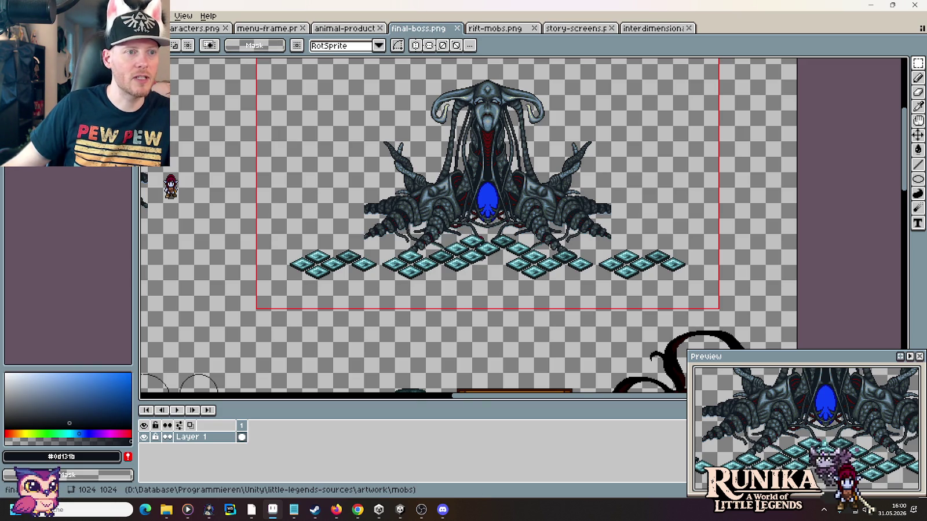
pyautogui.hotkey('ctrl', 'o')
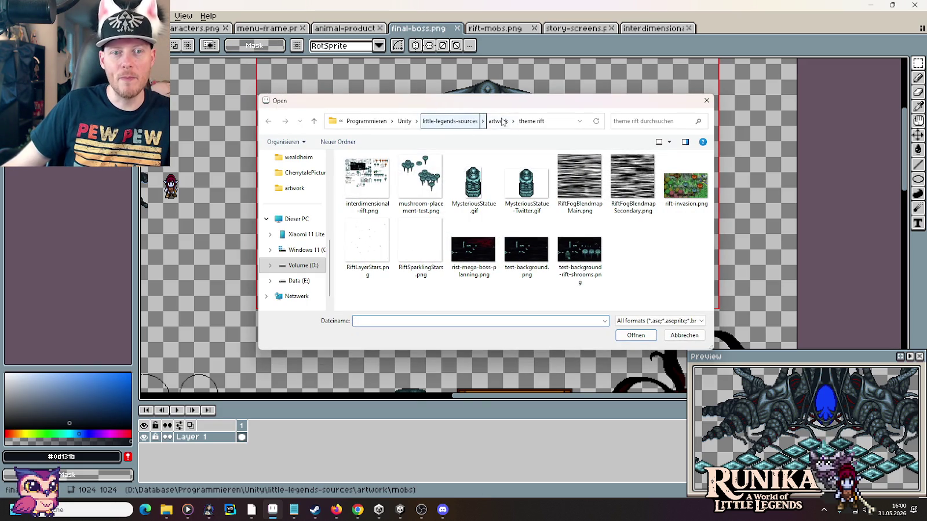
# Step: Open trees.png from the artwork/entities folder and view its top-left tree tiles
pyautogui.click(499, 121)
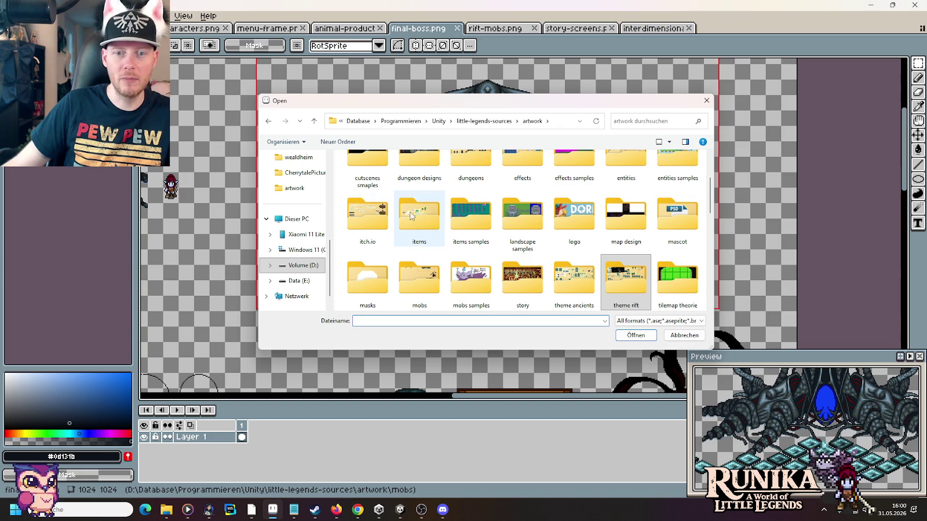
pyautogui.scroll(3, 472, 232)
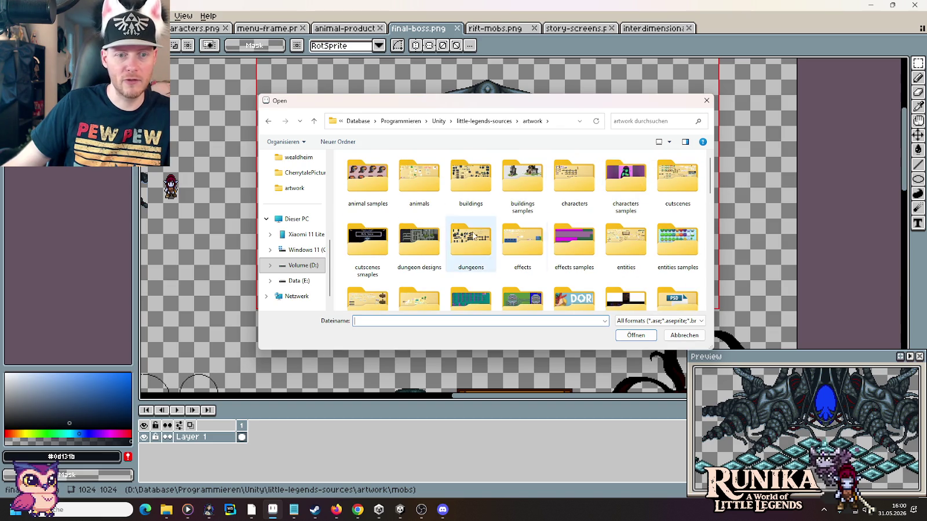
pyautogui.doubleClick(622, 236)
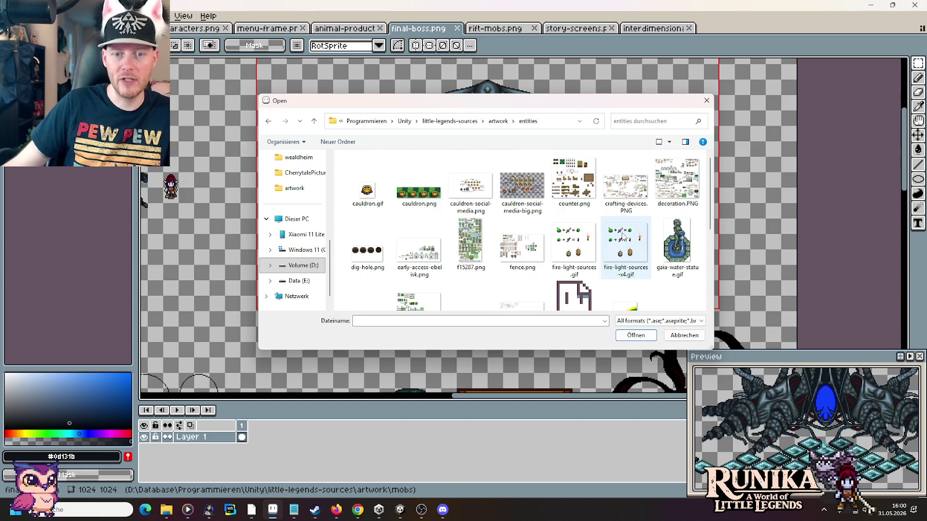
pyautogui.scroll(-5, 610, 226)
pyautogui.doubleClick(435, 290)
pyautogui.moveTo(333, 156); pyautogui.dragTo(458, 198)
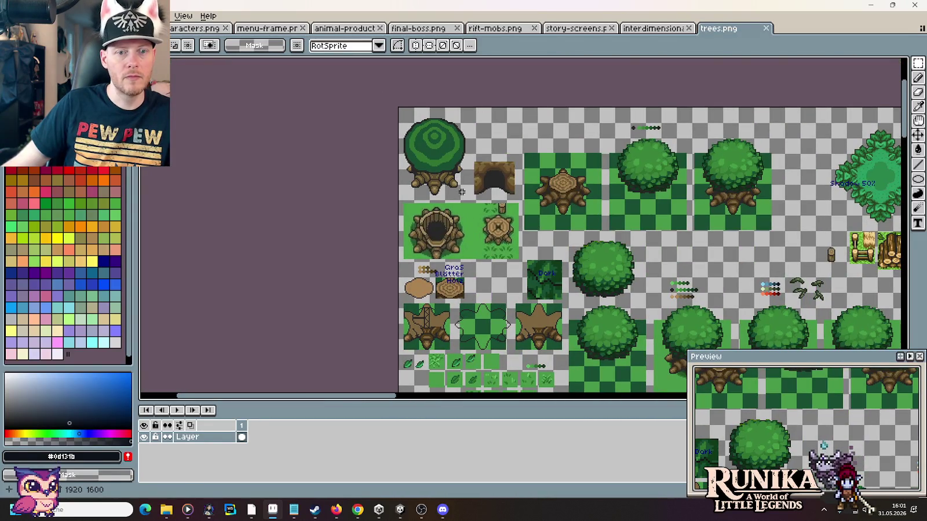
# Step: Select the top-left tree tile in trees.png, then switch to the final-boss.png tab
pyautogui.moveTo(478, 202); pyautogui.dragTo(397, 106)
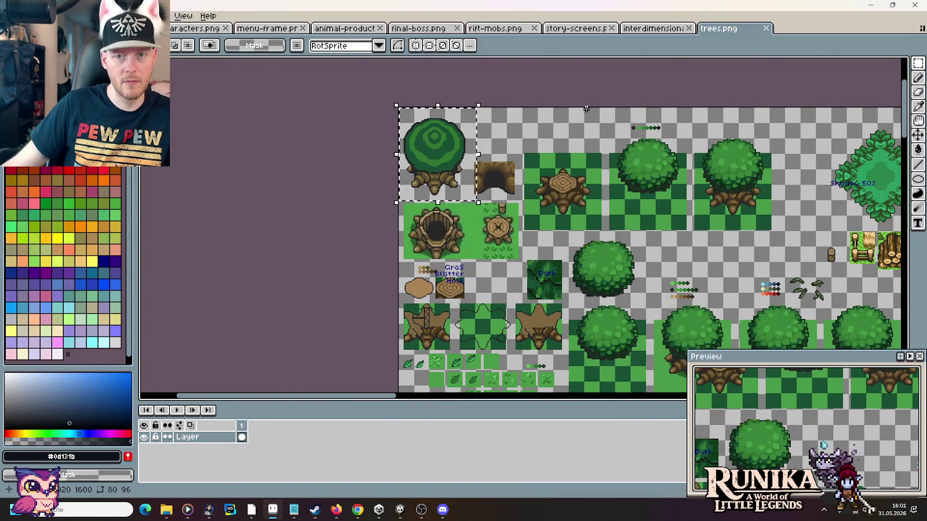
pyautogui.click(658, 29)
pyautogui.click(565, 28)
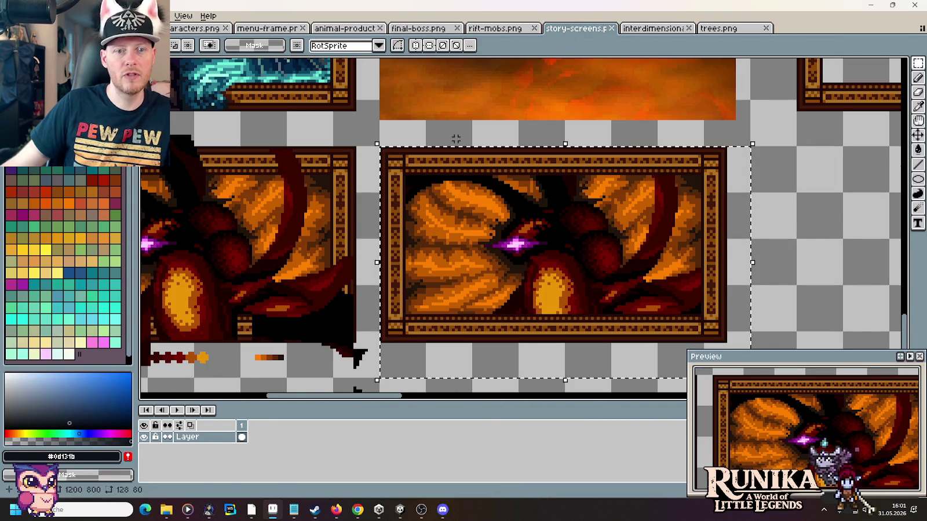
pyautogui.click(496, 29)
pyautogui.click(416, 29)
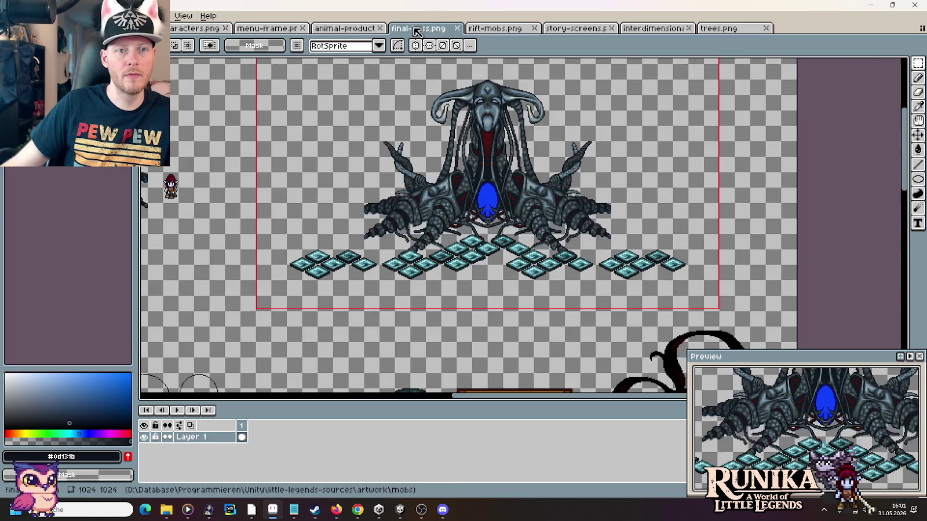
# Step: Paste the tree over the boss's head, try it in place, then discard it
pyautogui.hotkey('ctrl', 'v')
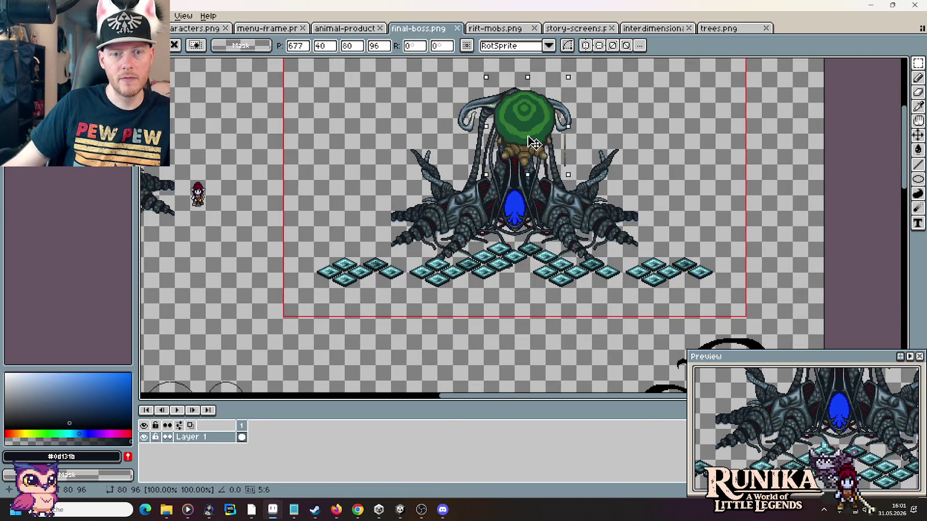
pyautogui.moveTo(534, 142); pyautogui.dragTo(540, 179)
pyautogui.scroll(1, 541, 178)
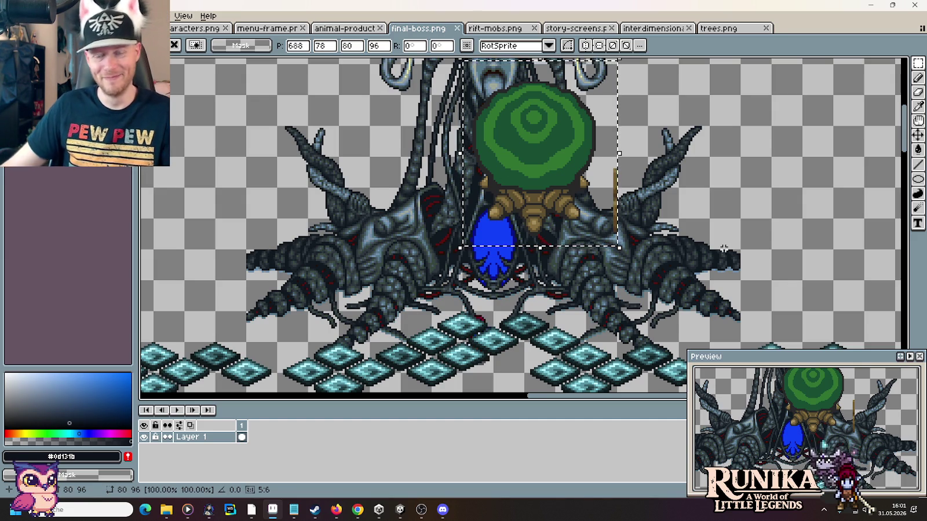
pyautogui.press('Escape')
pyautogui.scroll(-2, 717, 233)
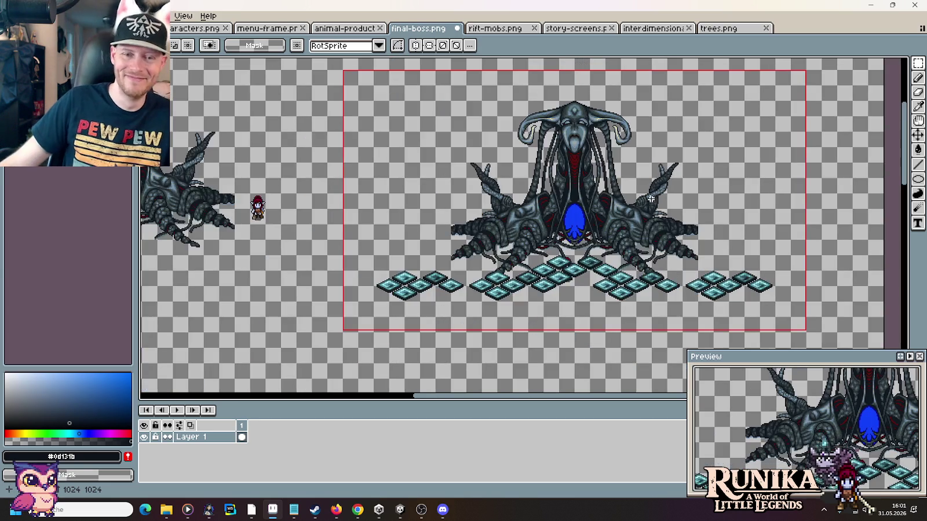
# Step: Pan around final-boss.png and select the area around the boss sprite
pyautogui.scroll(-2, 586, 168)
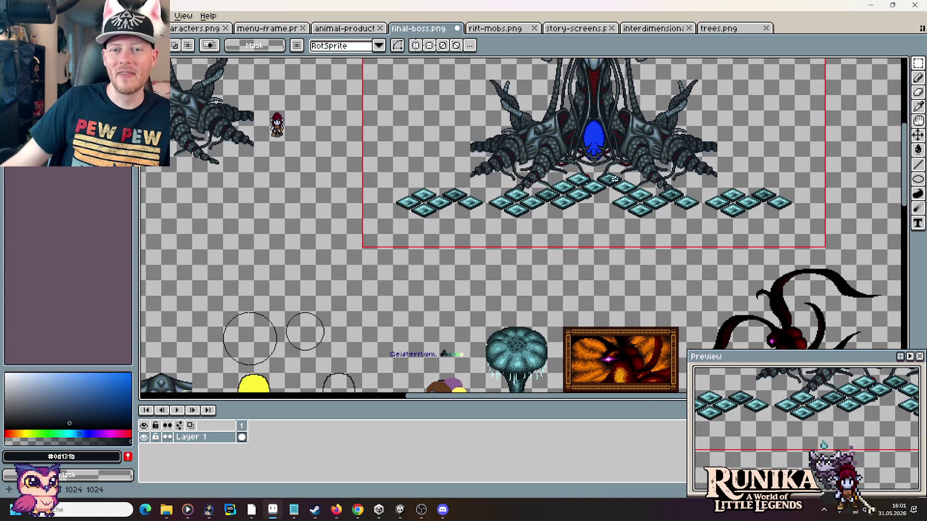
pyautogui.scroll(-3, 536, 255)
pyautogui.scroll(2, 521, 191)
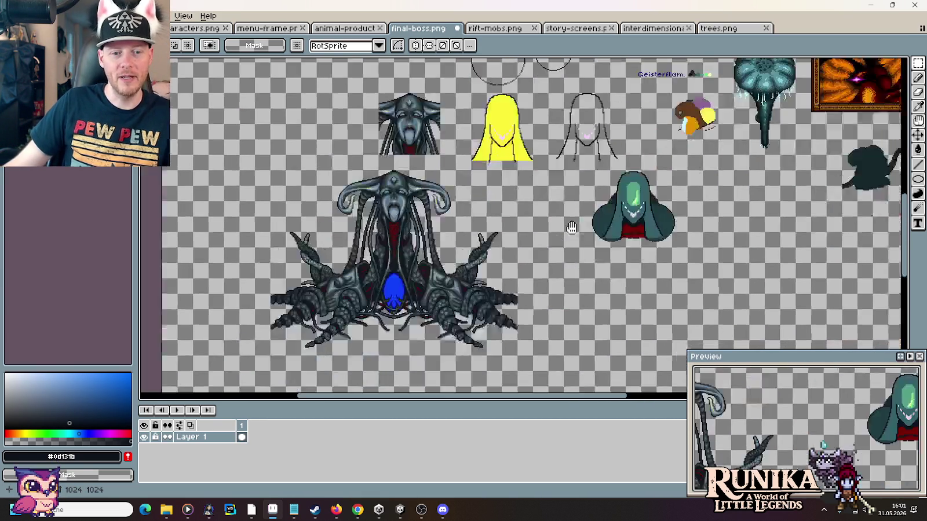
pyautogui.scroll(1, 517, 171)
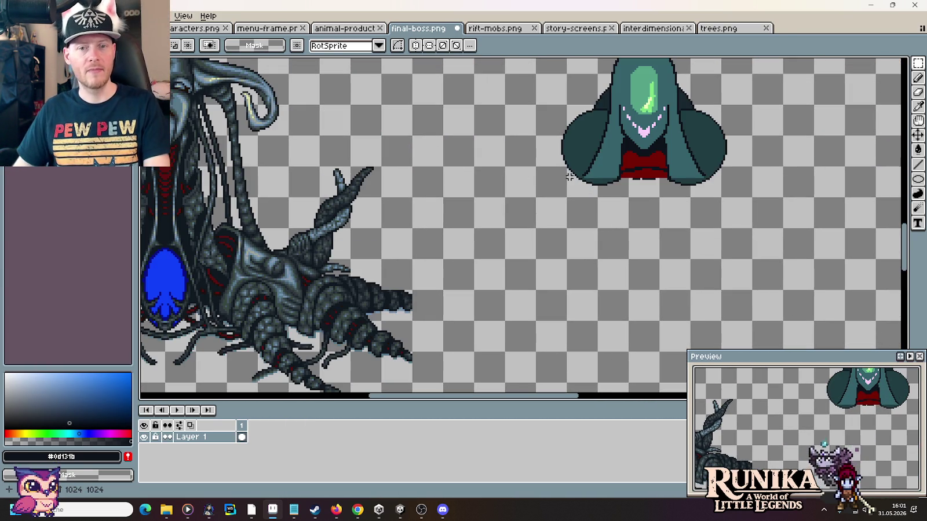
pyautogui.moveTo(685, 182); pyautogui.dragTo(579, 280)
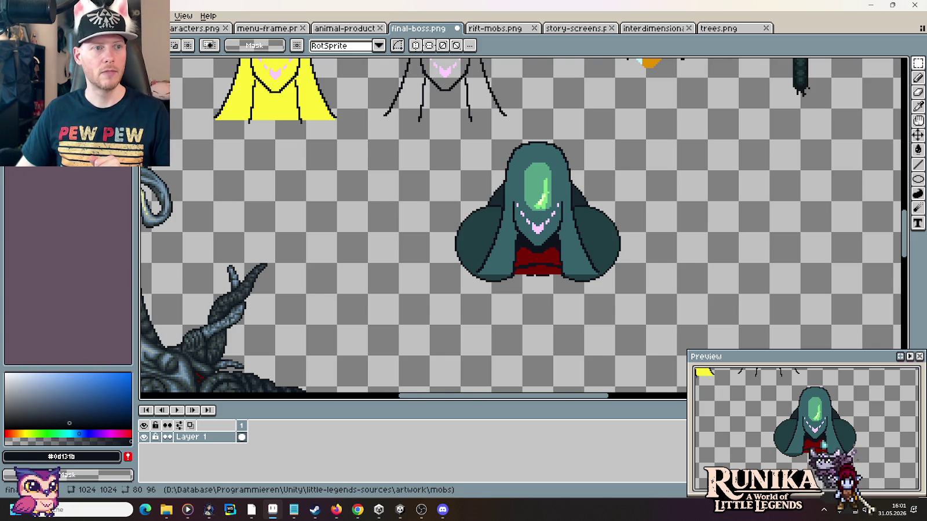
pyautogui.scroll(-3, 277, 166)
pyautogui.scroll(1, 277, 165)
pyautogui.scroll(1, 277, 166)
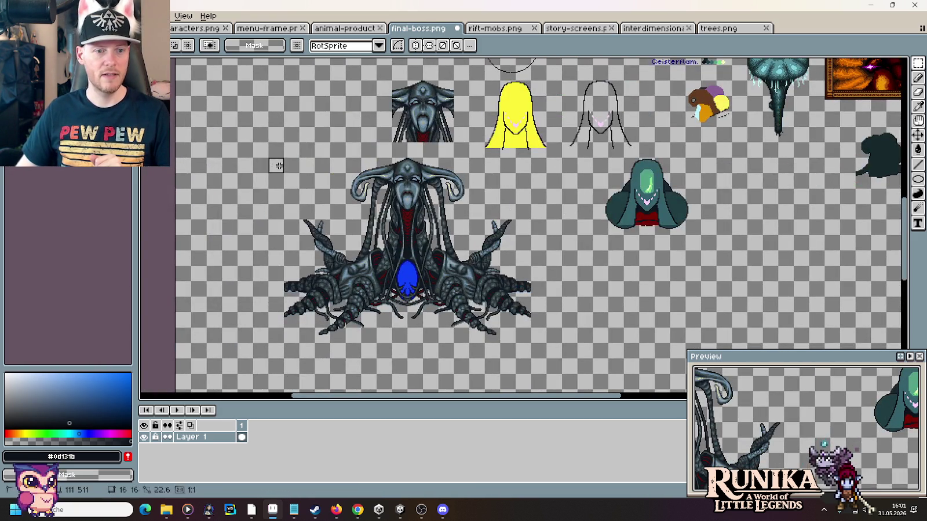
pyautogui.moveTo(277, 165)
pyautogui.mouseDown()
pyautogui.moveTo(524, 330)
pyautogui.moveTo(293, 173)
pyautogui.mouseUp()
# Step: Copy the selection and create a new 256×192 transparent sprite, Sprite-0003
pyautogui.hotkey('ctrl', 'c')
pyautogui.hotkey('ctrl', 'n')
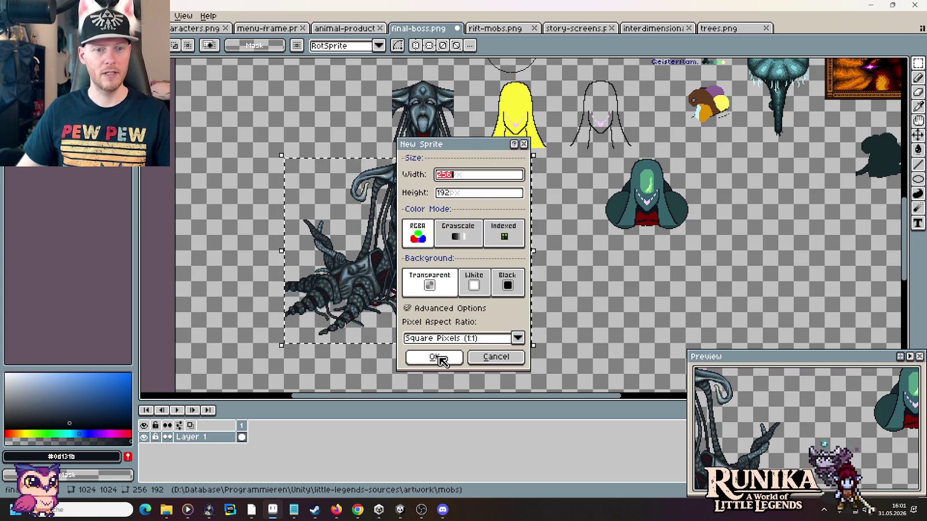
pyautogui.click(438, 357)
pyautogui.click(730, 30)
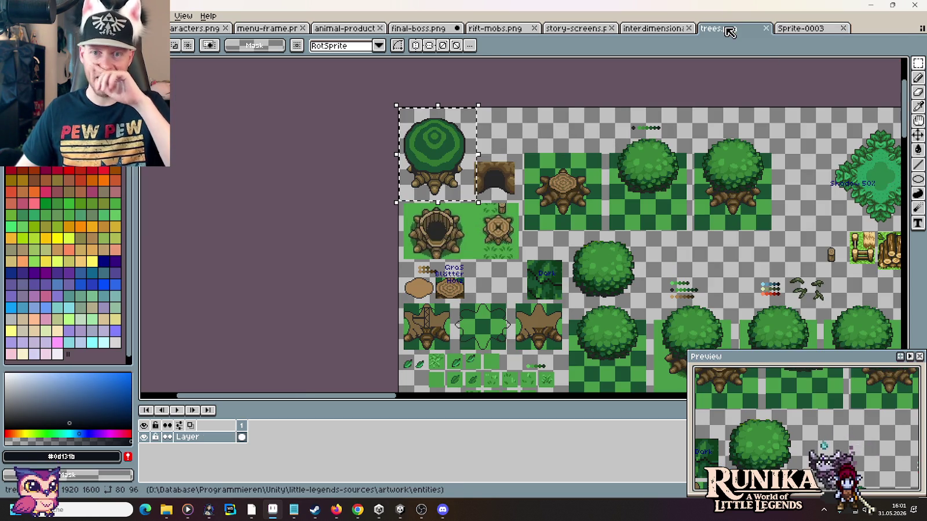
# Step: Select the teal hooded creature on final-boss.png, then switch to the blank Sprite-0003
pyautogui.click(418, 27)
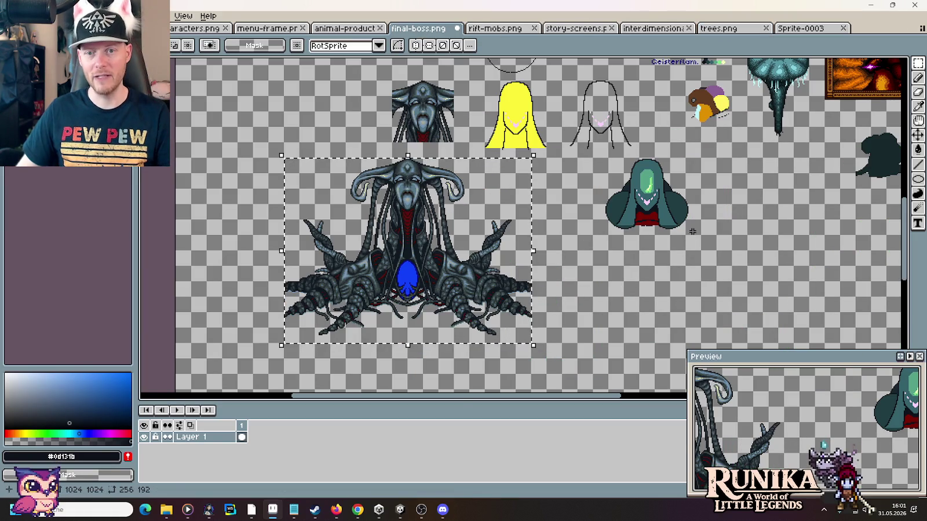
pyautogui.scroll(-2, 692, 231)
pyautogui.scroll(4, 697, 267)
pyautogui.scroll(1, 703, 306)
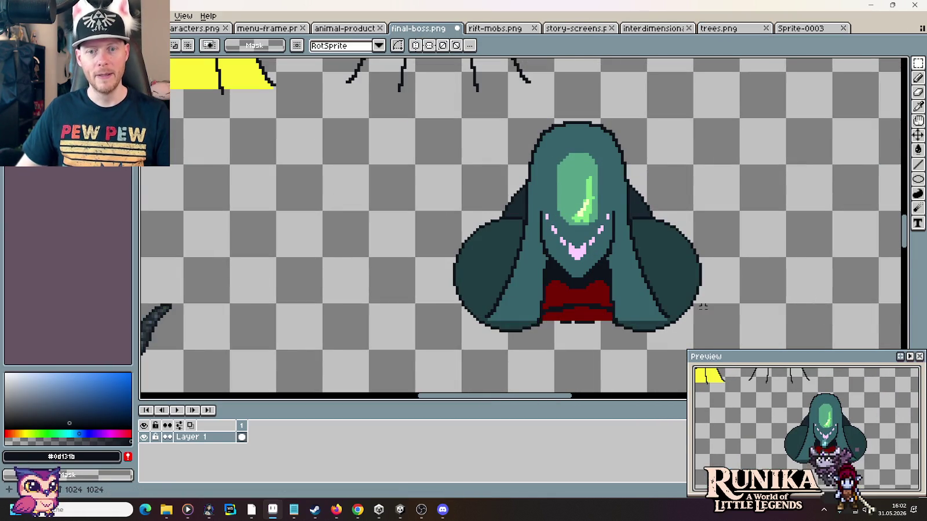
pyautogui.moveTo(742, 351); pyautogui.dragTo(414, 117)
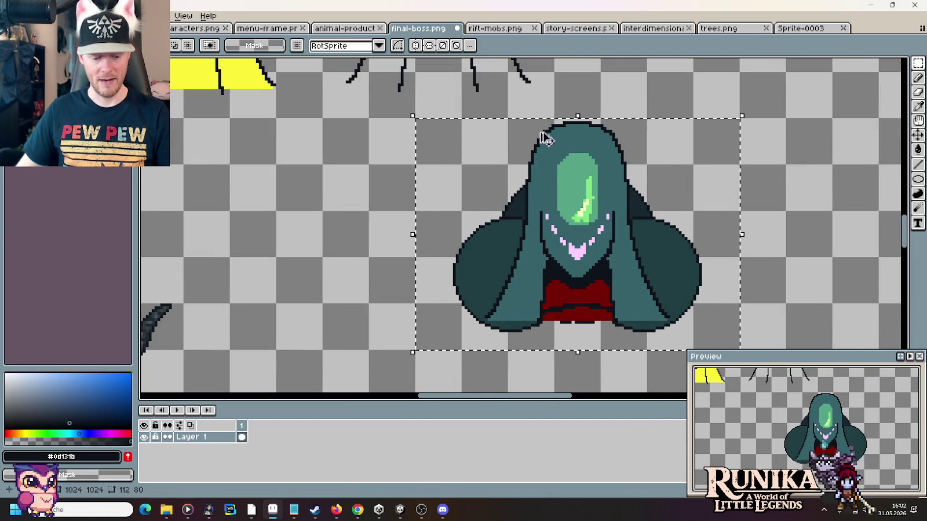
pyautogui.click(793, 29)
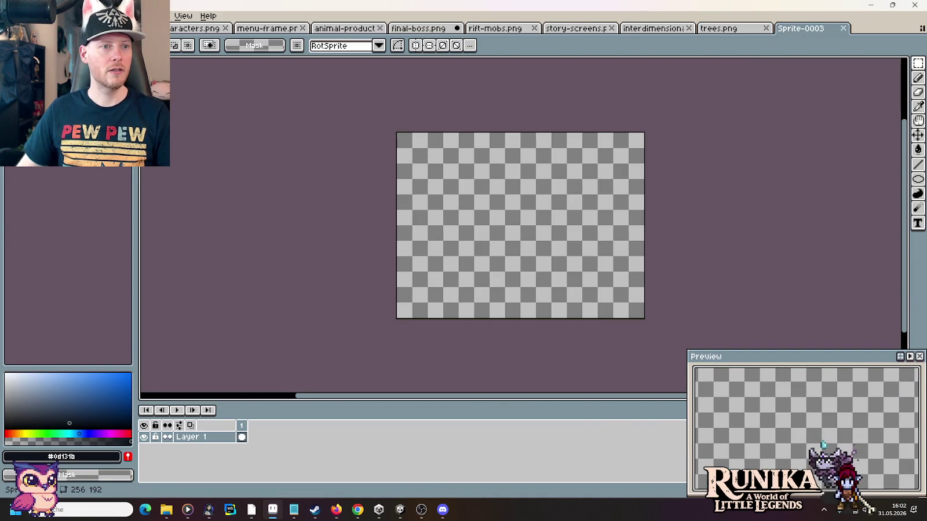
pyautogui.click(183, 16)
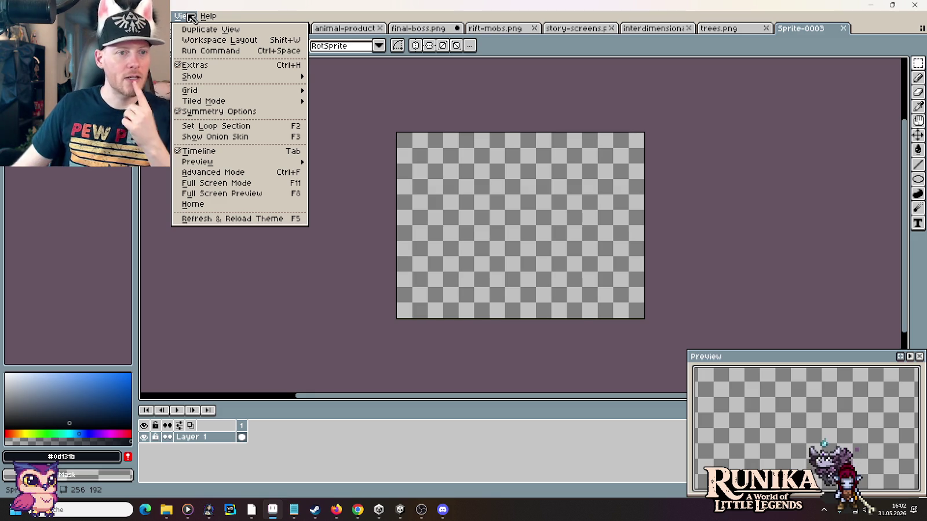
pyautogui.moveTo(203, 101)
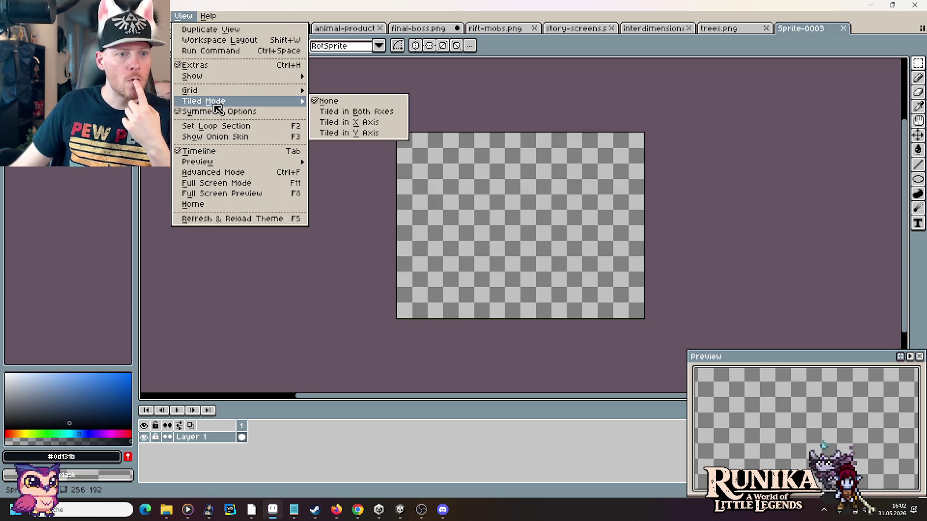
# Step: Turn on Tiled in X Axis mode, preview a pasted hooded creature, then remove it
pyautogui.click(365, 129)
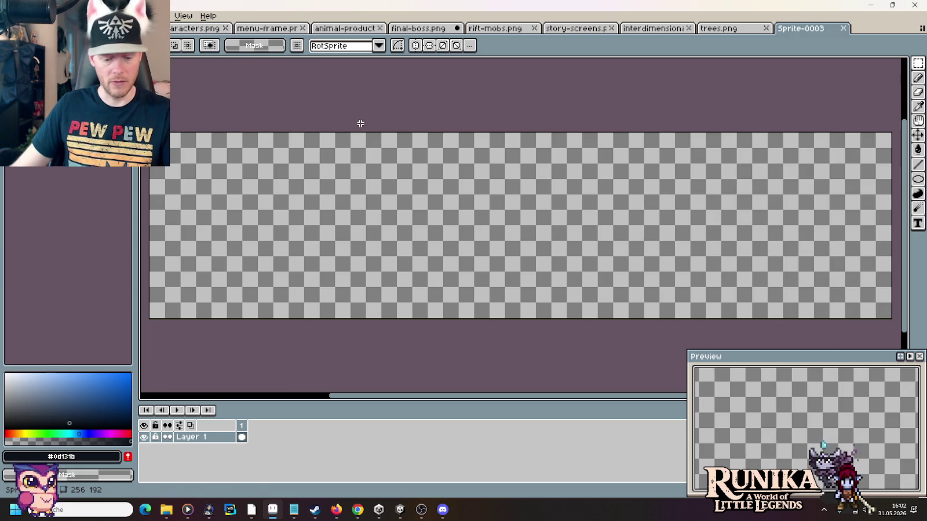
pyautogui.hotkey('ctrl', 'v')
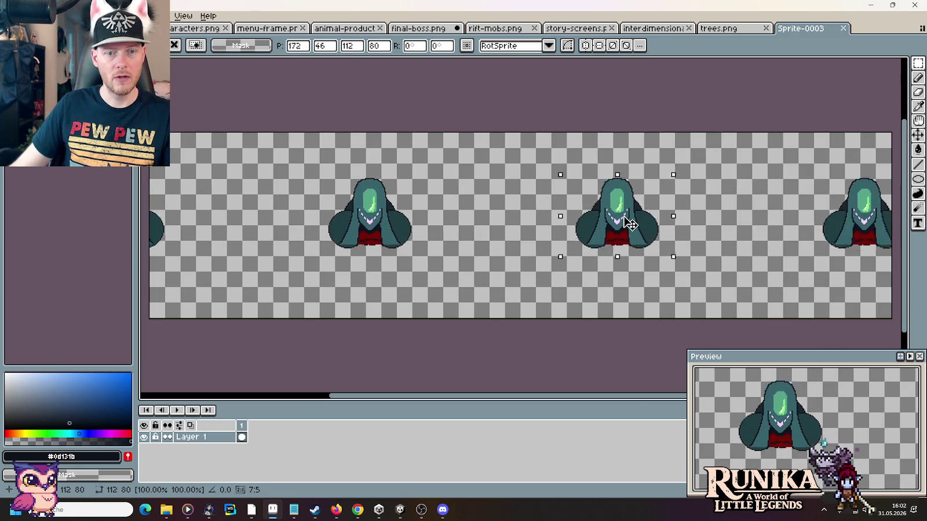
pyautogui.moveTo(719, 238)
pyautogui.mouseDown()
pyautogui.moveTo(462, 220)
pyautogui.moveTo(634, 206)
pyautogui.mouseUp()
pyautogui.scroll(-2, 567, 206)
pyautogui.scroll(2, 568, 206)
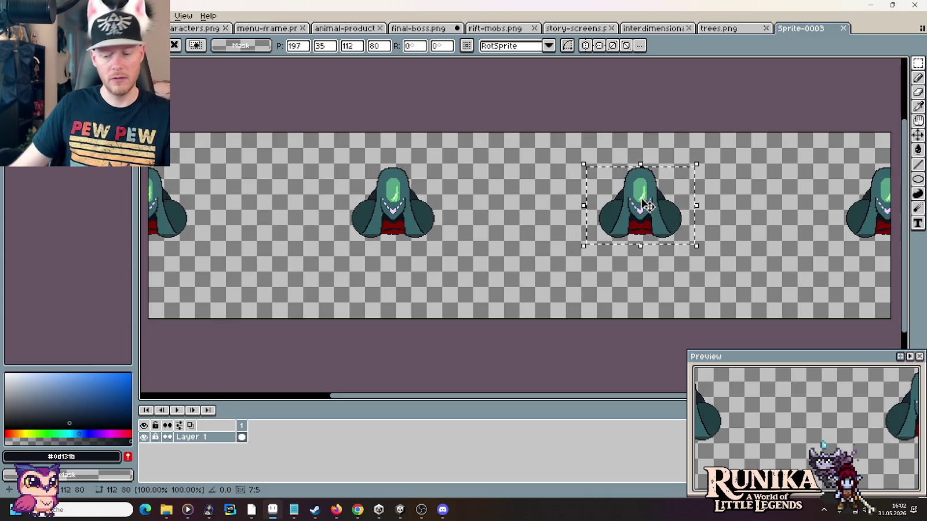
pyautogui.press('Escape')
# Step: Recheck the View menu's tiling options while looking for a symmetry setting
pyautogui.click(177, 17)
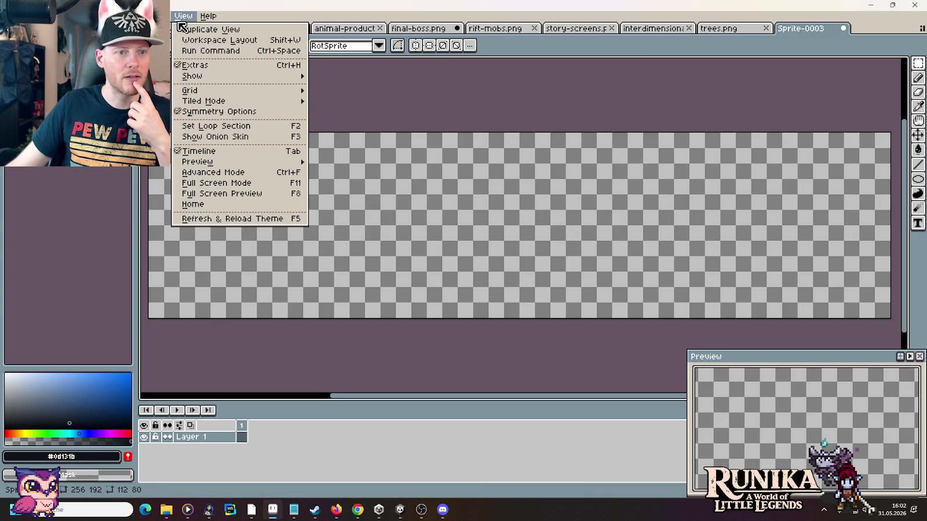
pyautogui.moveTo(204, 101)
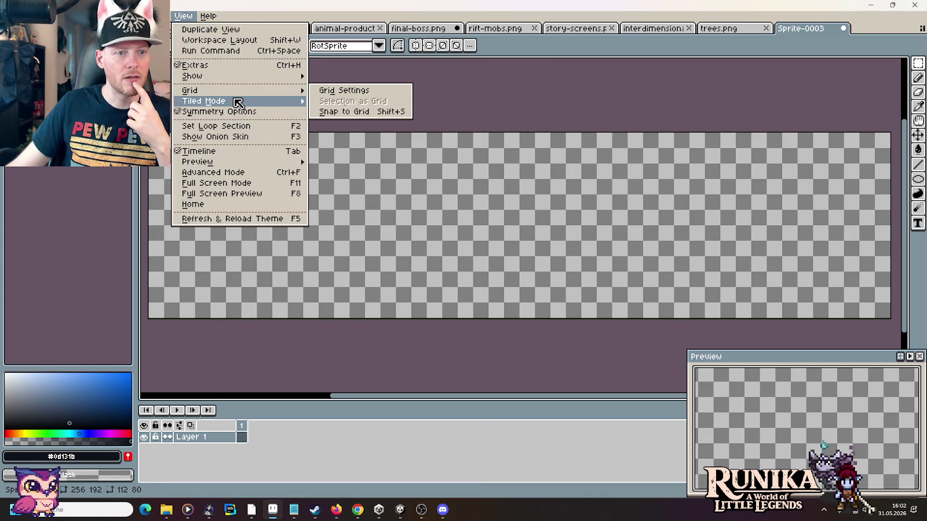
pyautogui.click(347, 122)
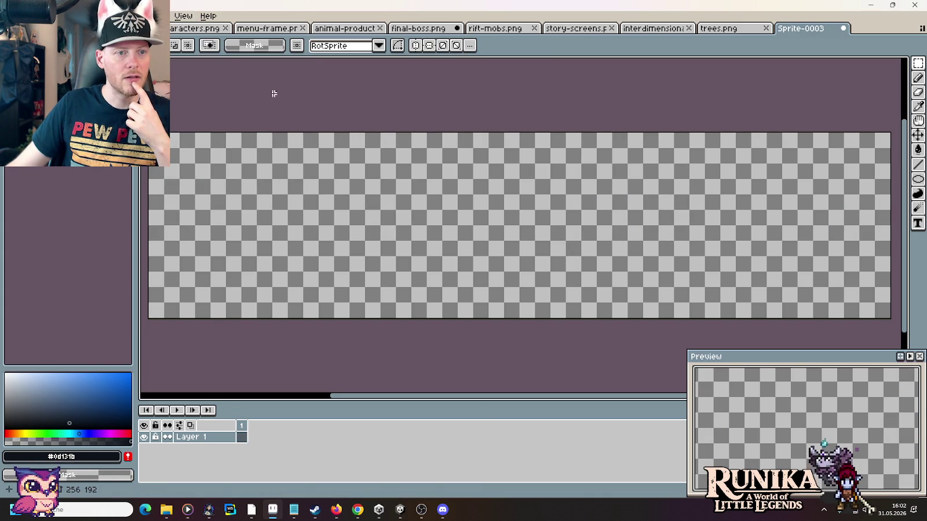
pyautogui.click(183, 16)
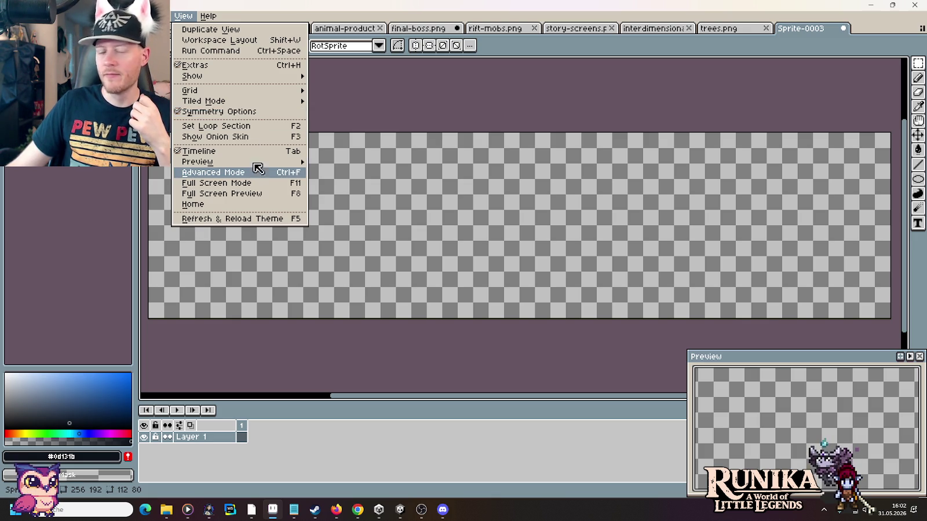
pyautogui.click(359, 510)
# Step: Search Chrome for 'aseprite mirror tool', read the symmetry result, and return to Aseprite
pyautogui.click(827, 10)
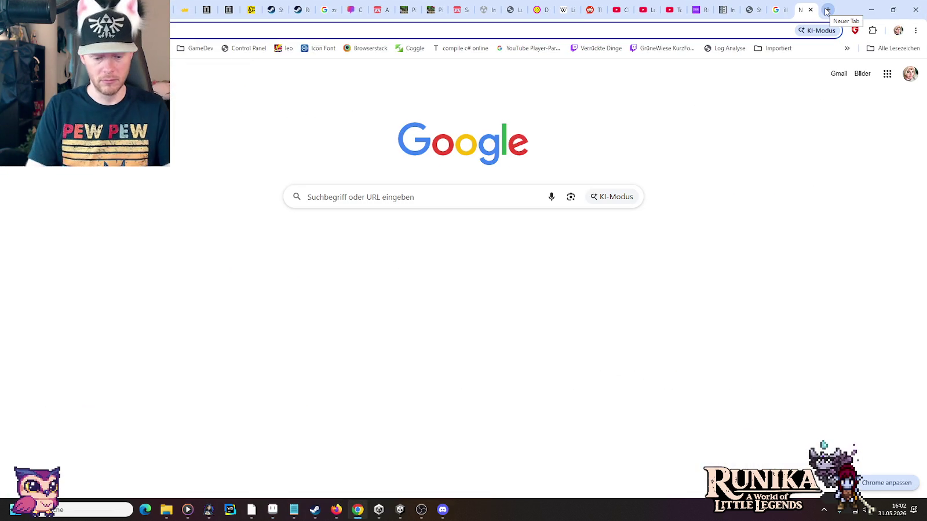
pyautogui.write('aspe')
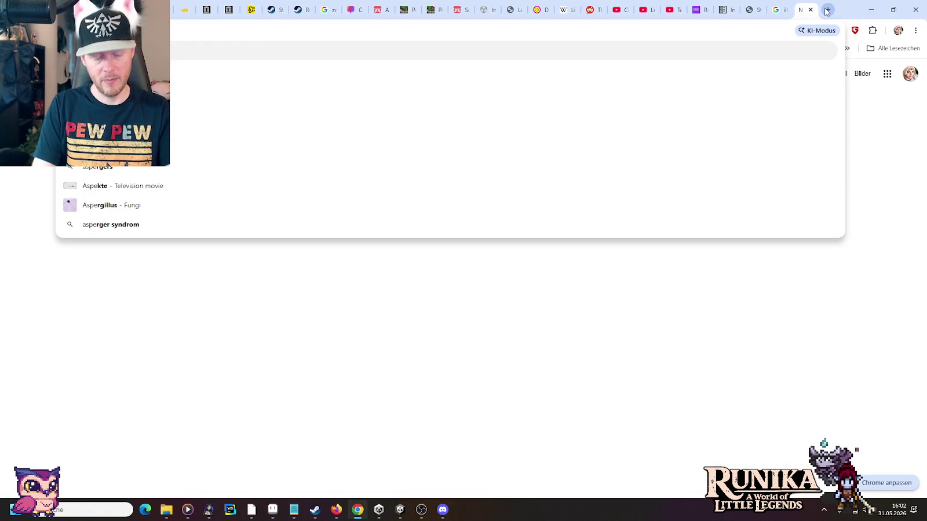
pyautogui.press('BackSpace')
pyautogui.press('BackSpace')
pyautogui.write('eprite ')
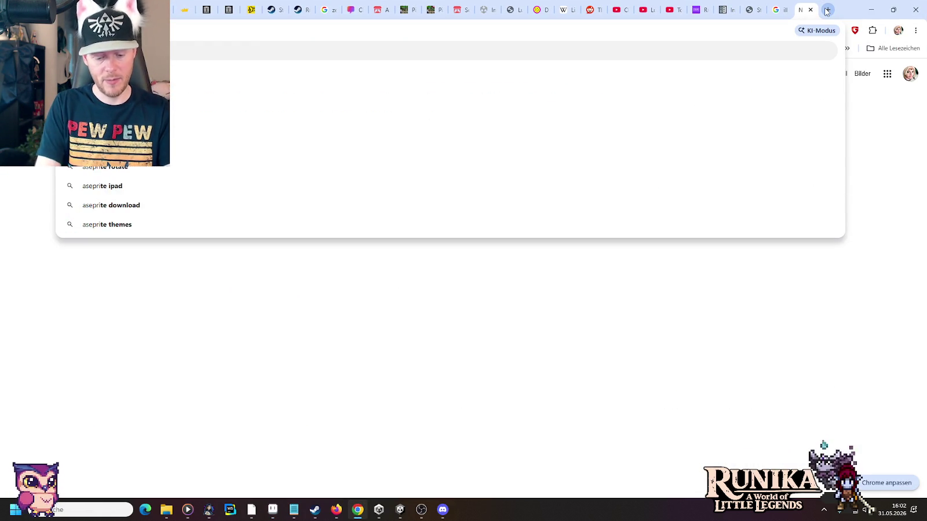
pyautogui.write('mirror')
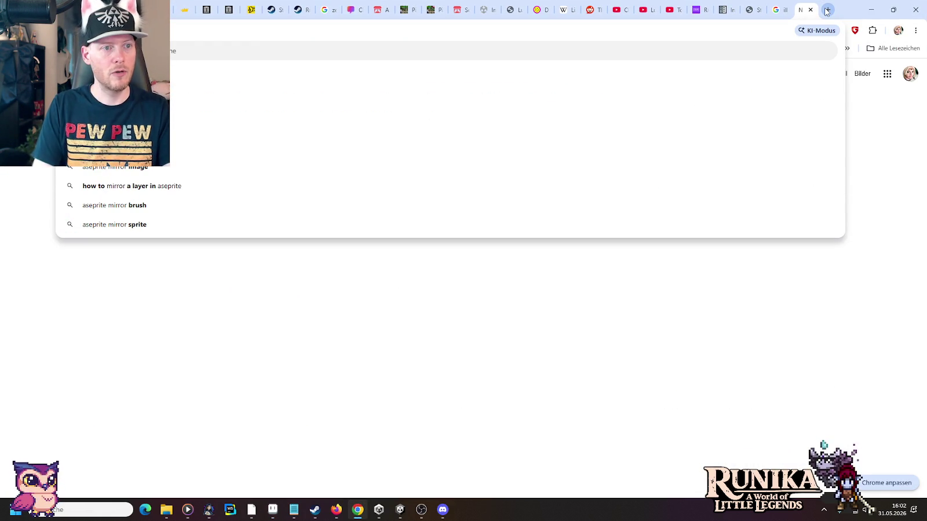
pyautogui.press('Down')
pyautogui.press('Return')
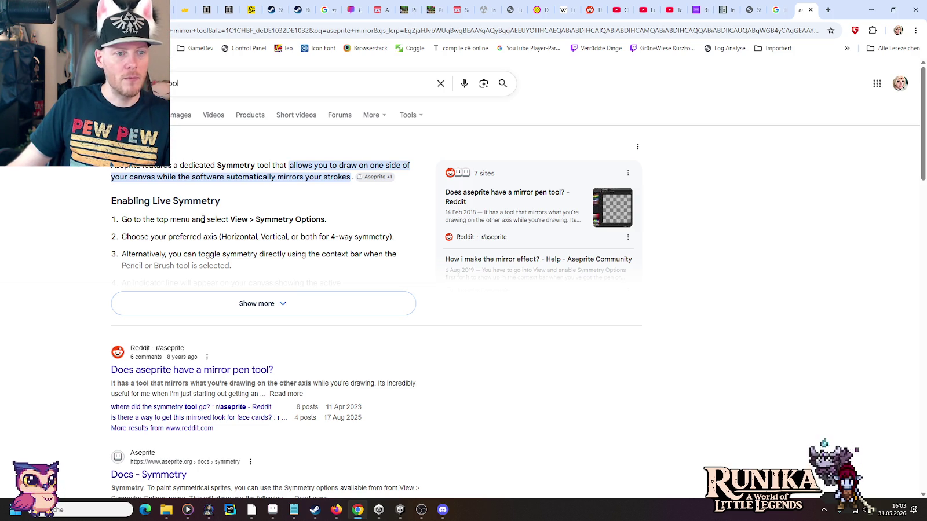
pyautogui.hotkey('alt', 'Tab')
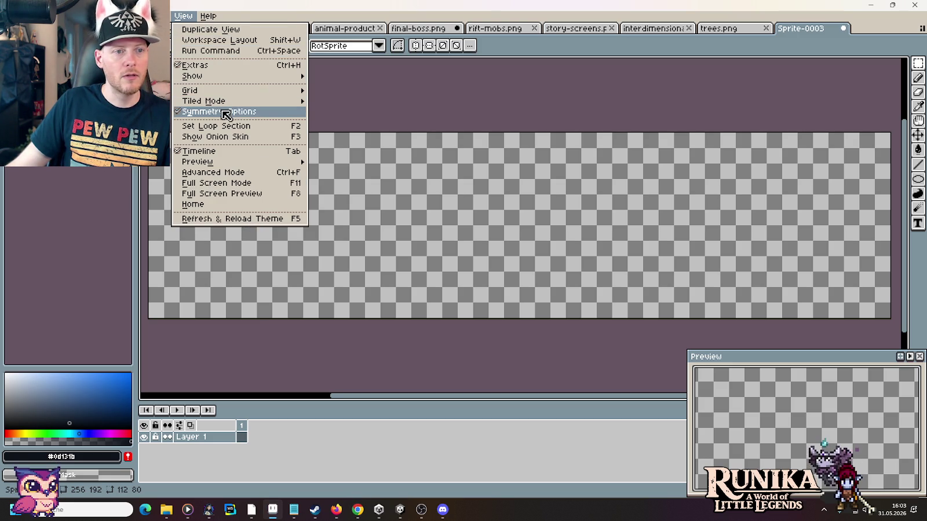
# Step: Show the symmetry options, turn off Tiled Mode, and enable vertical symmetry
pyautogui.click(224, 113)
pyautogui.click(183, 16)
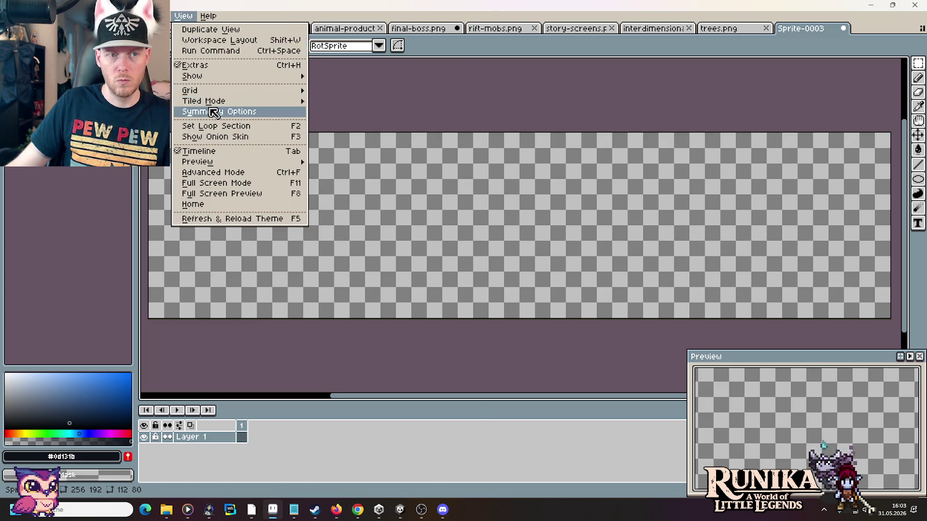
pyautogui.click(213, 111)
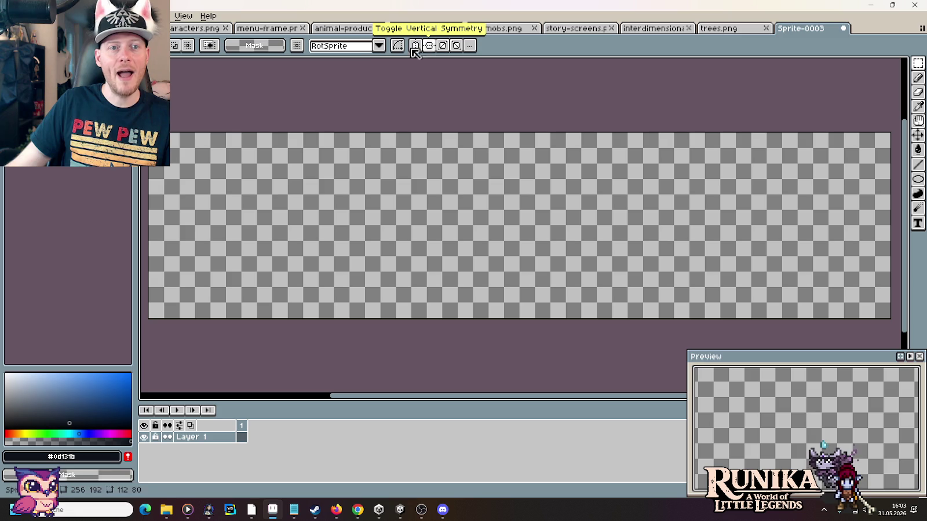
pyautogui.click(183, 16)
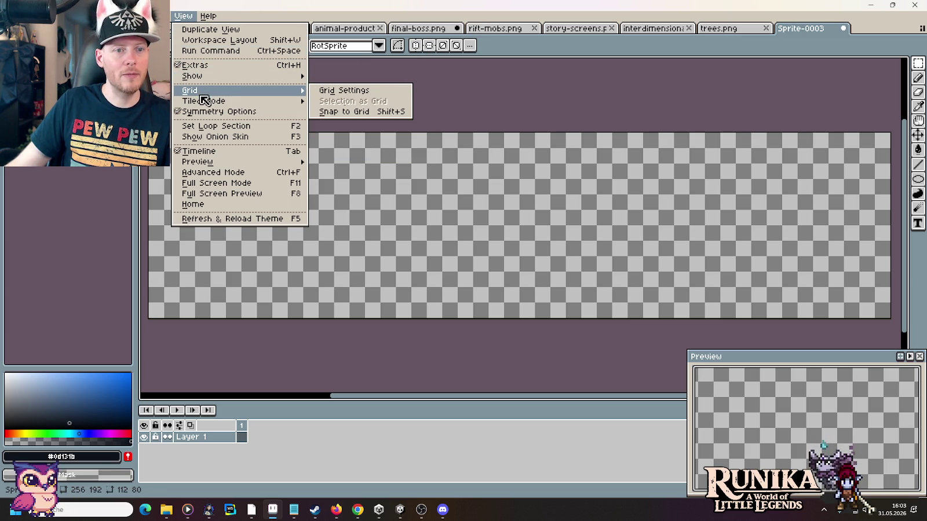
pyautogui.moveTo(203, 101)
pyautogui.click(360, 100)
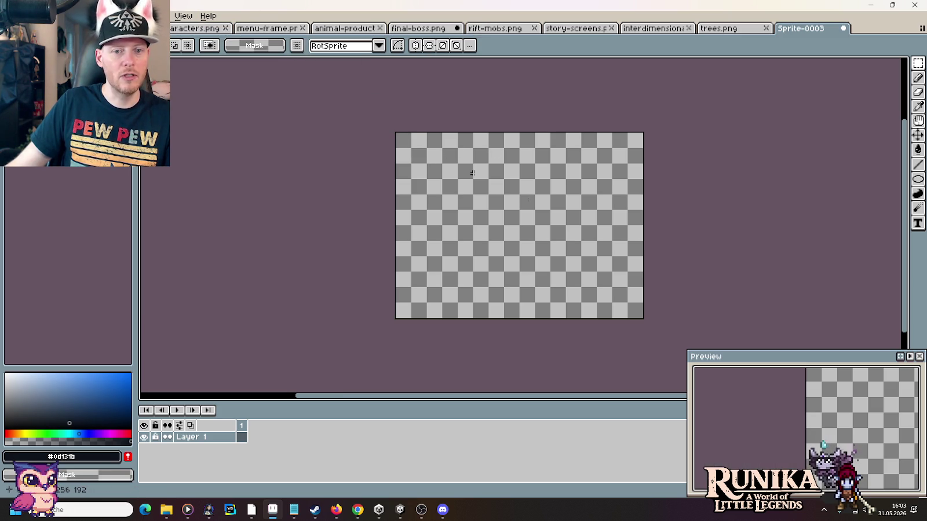
pyautogui.click(418, 47)
# Step: Paste the teal hooded sprite and commit it at the top centre of the canvas
pyautogui.hotkey('ctrl', 'v')
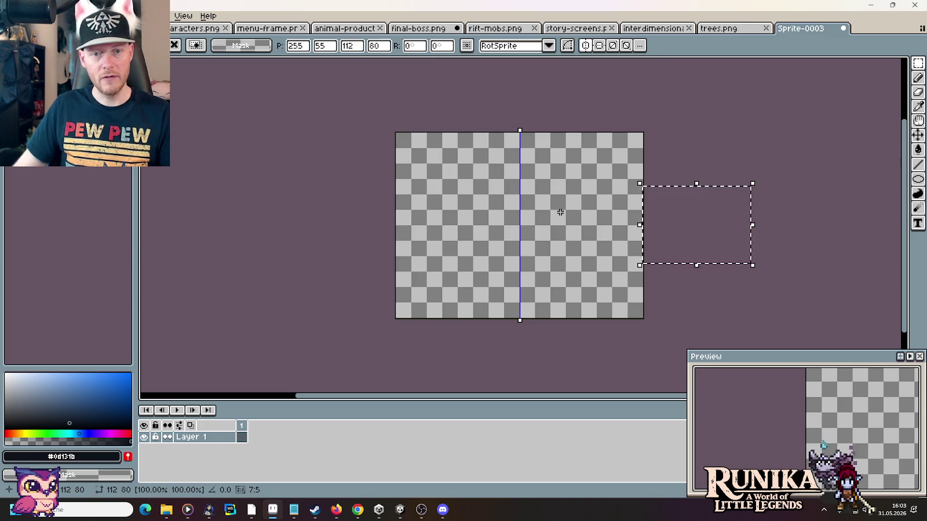
pyautogui.moveTo(682, 222)
pyautogui.mouseDown()
pyautogui.moveTo(512, 206)
pyautogui.moveTo(536, 133)
pyautogui.mouseUp()
pyautogui.scroll(1, 524, 208)
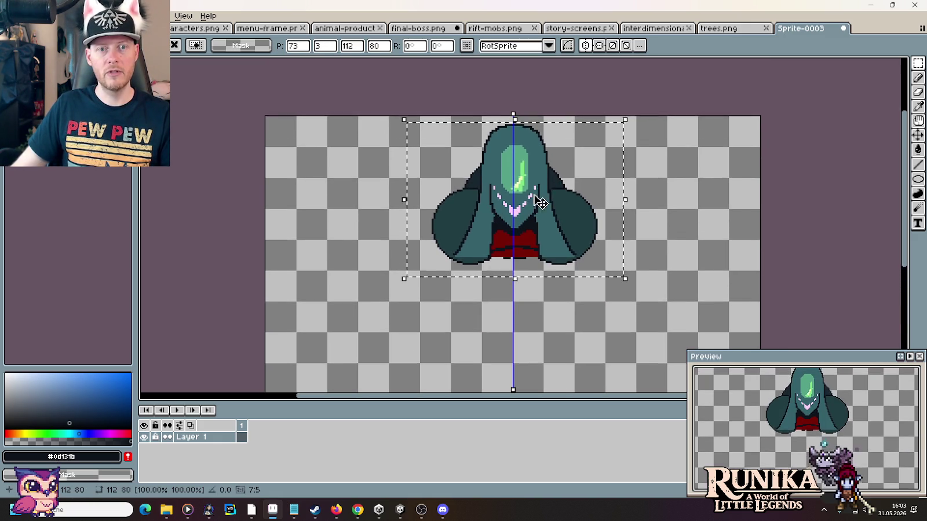
pyautogui.scroll(1, 537, 168)
pyautogui.moveTo(537, 166); pyautogui.dragTo(531, 156)
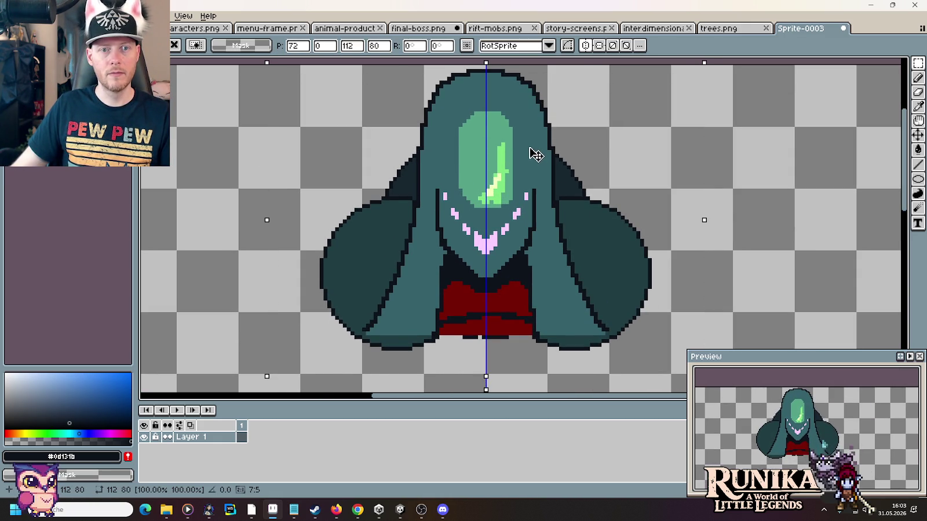
pyautogui.press('Return')
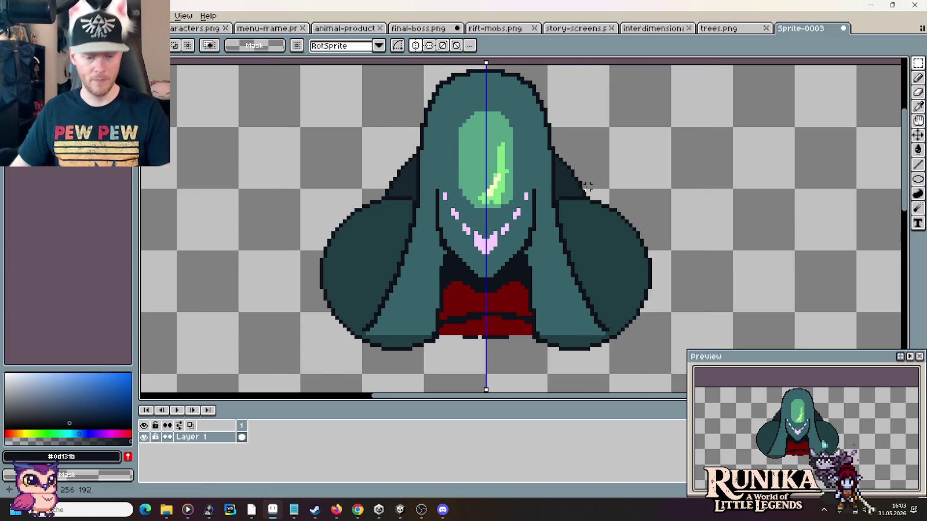
# Step: Try a mirrored pencil stroke below the sprite, undo it, then go to final-boss.png
pyautogui.scroll(-1, 586, 191)
pyautogui.press('i')
pyautogui.press('b')
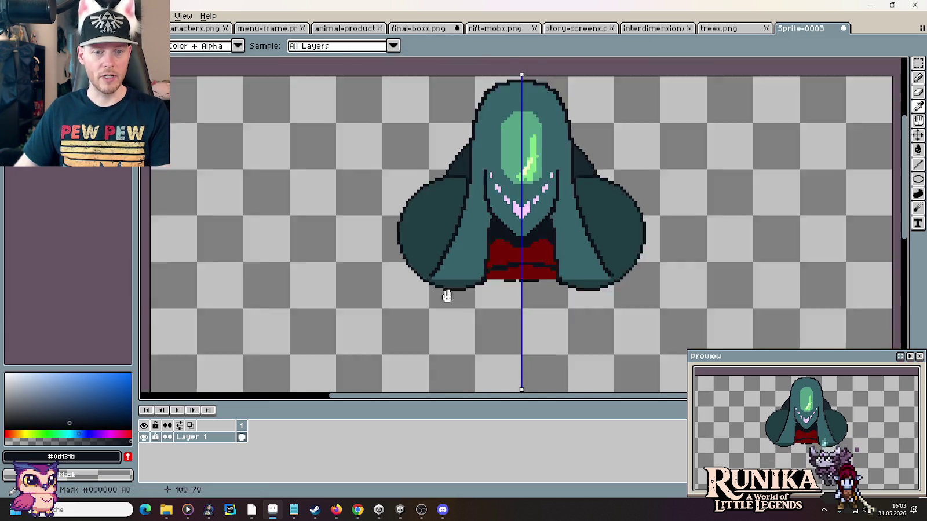
pyautogui.scroll(-3, 440, 293)
pyautogui.moveTo(460, 237); pyautogui.dragTo(447, 256)
pyautogui.hotkey('ctrl', 'z')
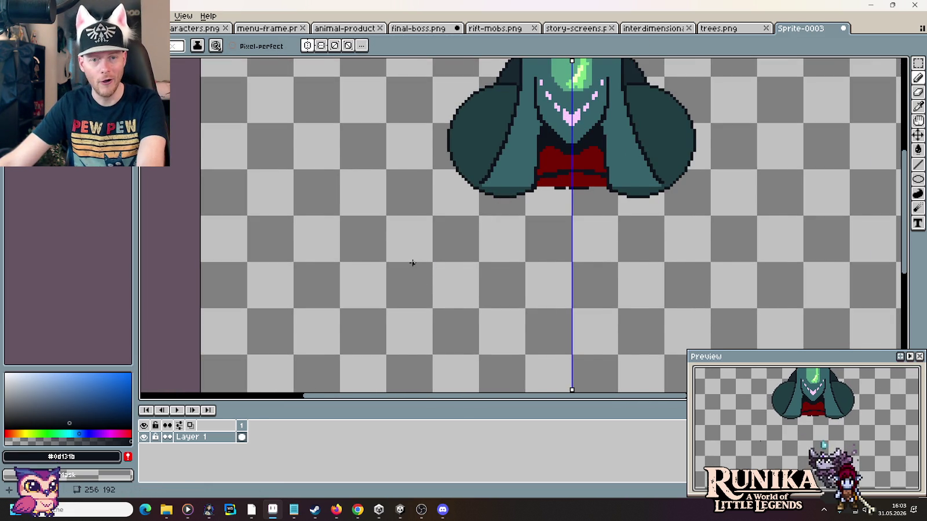
pyautogui.scroll(1, 412, 263)
pyautogui.scroll(-1, 413, 260)
pyautogui.scroll(-3, 417, 252)
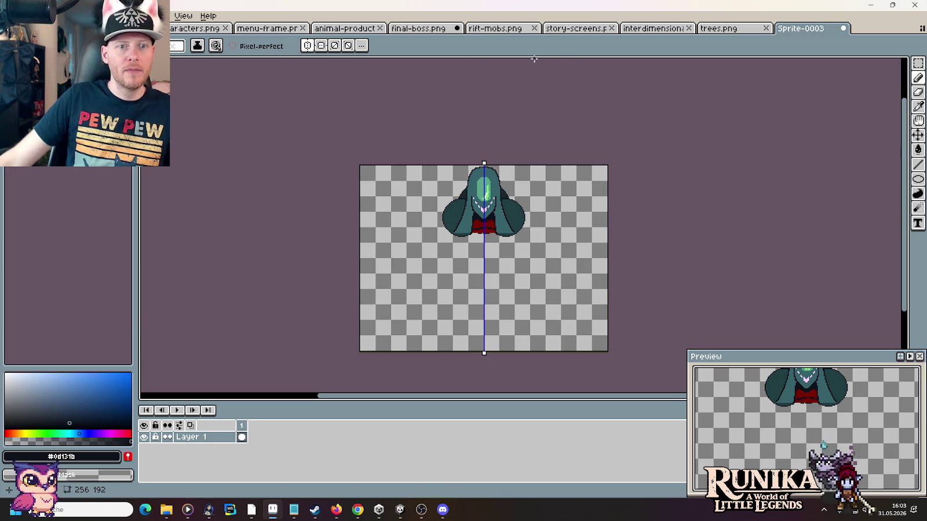
pyautogui.click(421, 32)
# Step: Pan and zoom across final-boss.png to inspect the large boss above the floor tiles
pyautogui.scroll(-2, 439, 58)
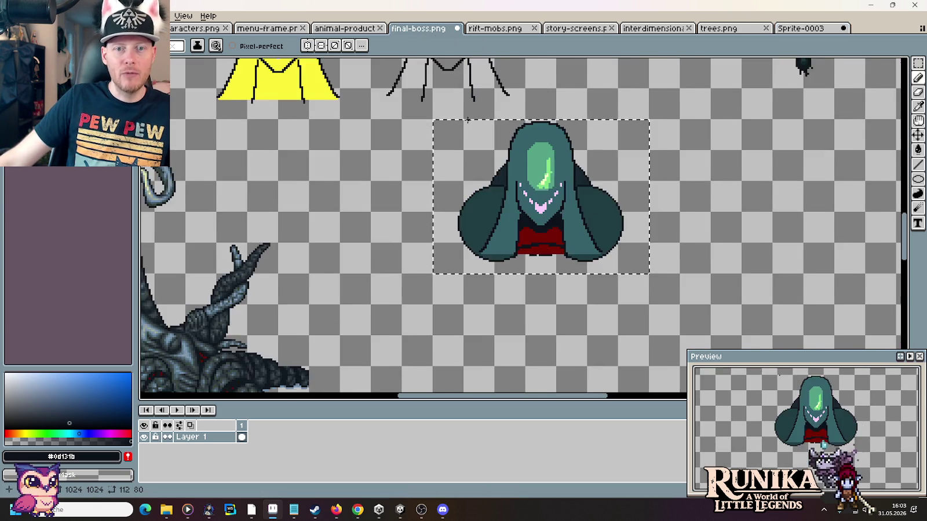
pyautogui.scroll(-1, 439, 58)
pyautogui.moveTo(645, 161); pyautogui.dragTo(618, 248)
pyautogui.scroll(2, 619, 248)
pyautogui.scroll(3, 631, 249)
pyautogui.hscroll(3, 643, 251)
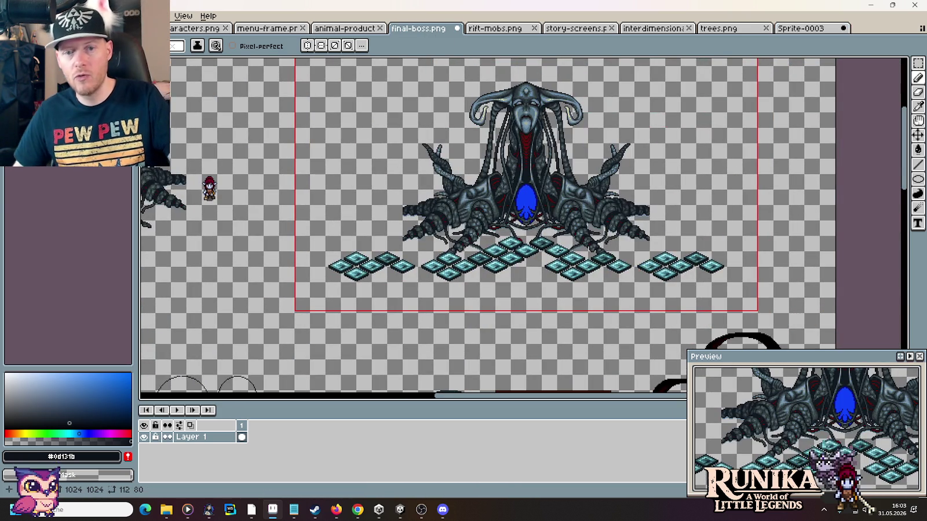
pyautogui.scroll(2, 560, 253)
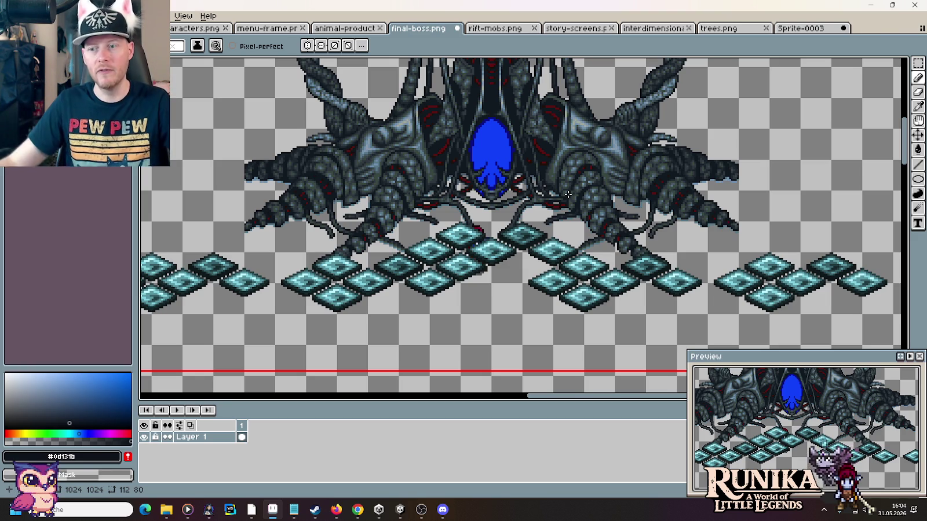
# Step: Flip between Sprite-0003 and final-boss.png, then bring Chrome's search results back
pyautogui.hotkey('ctrl', 'Tab')
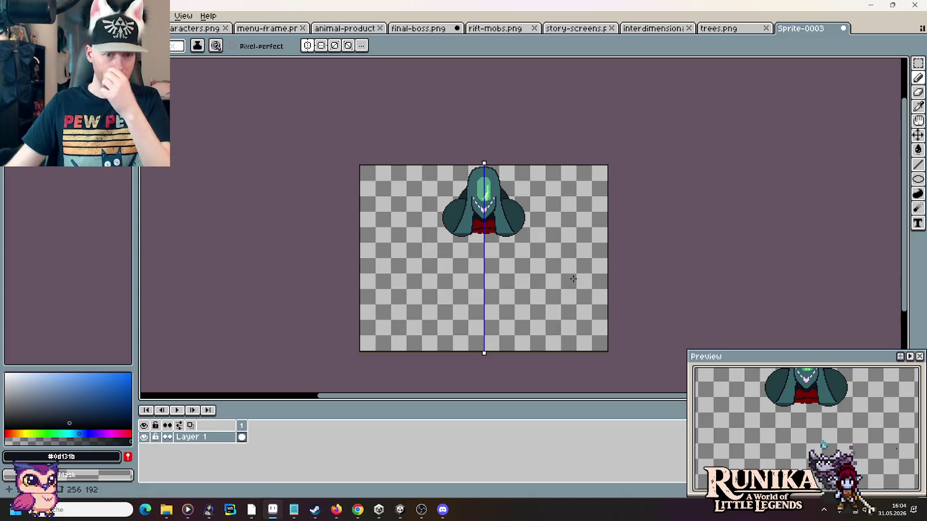
pyautogui.click(438, 32)
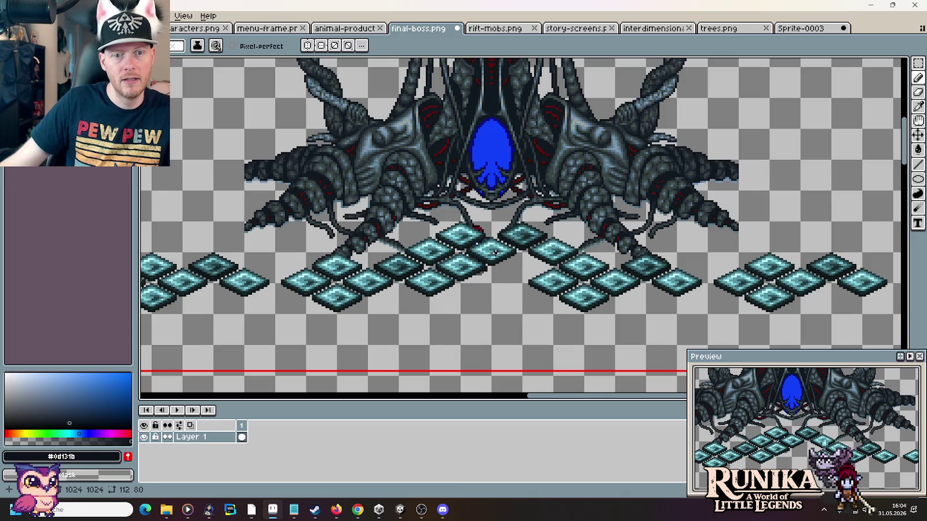
pyautogui.click(357, 510)
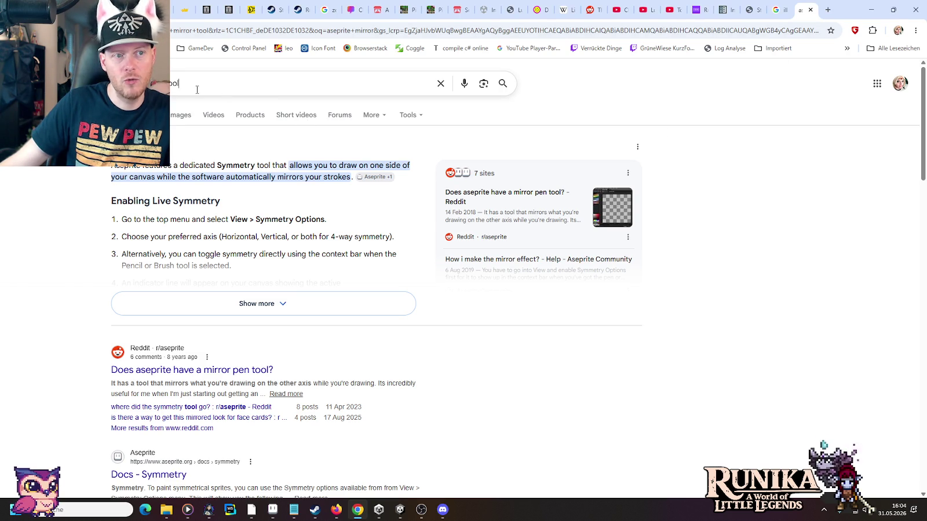
# Step: Replace the symmetry search with an image search for 'mycel roots' and preview the iStock image
pyautogui.click(810, 10)
pyautogui.click(828, 10)
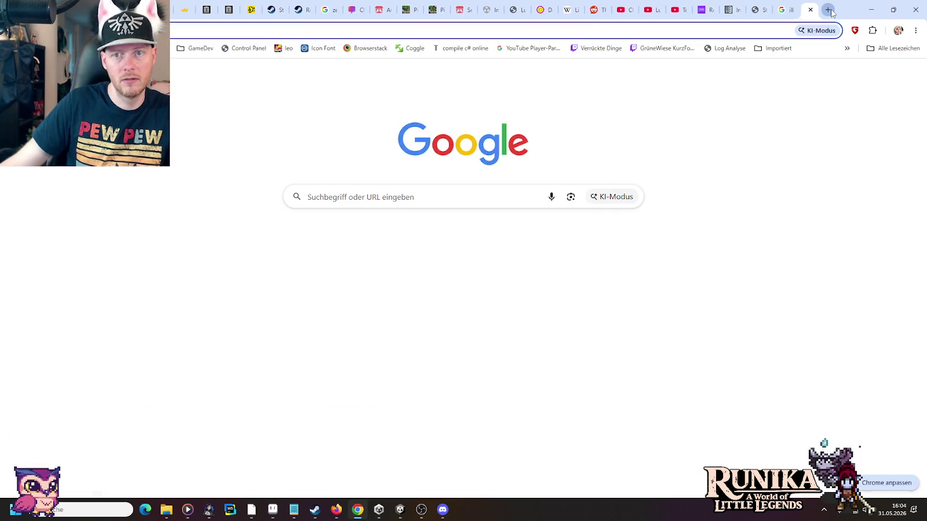
pyautogui.write('my')
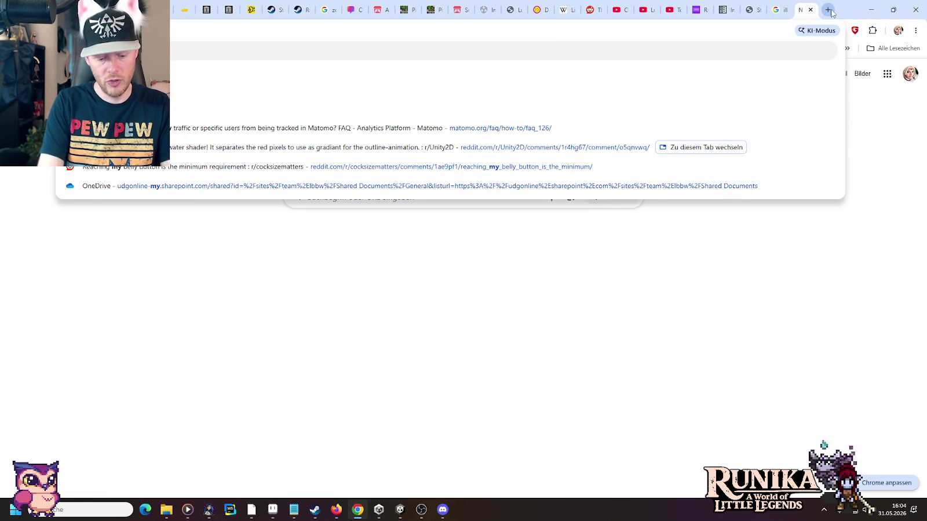
pyautogui.write('cel')
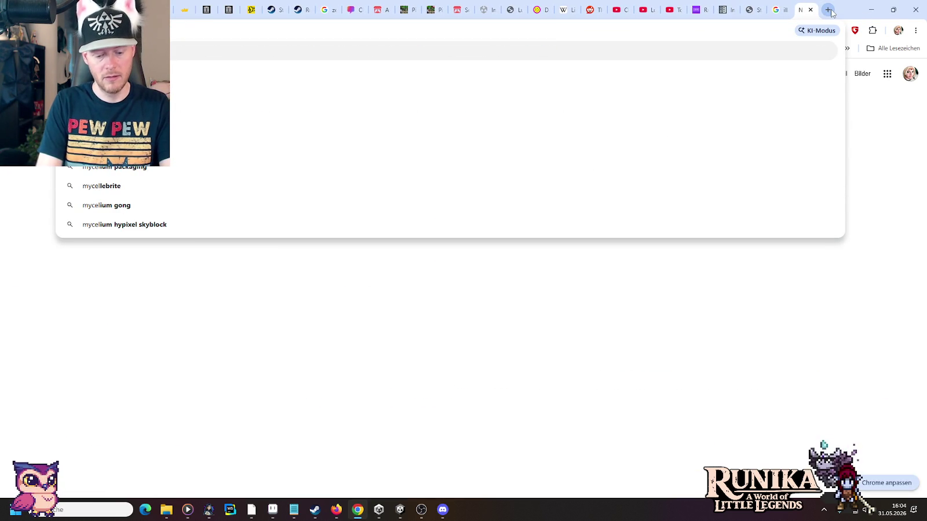
pyautogui.write(' roots')
pyautogui.press('Return')
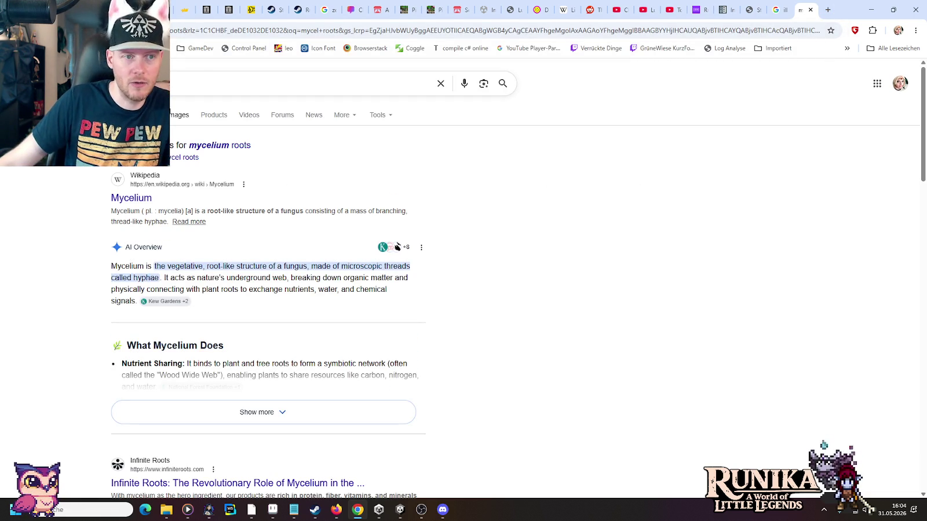
pyautogui.click(180, 115)
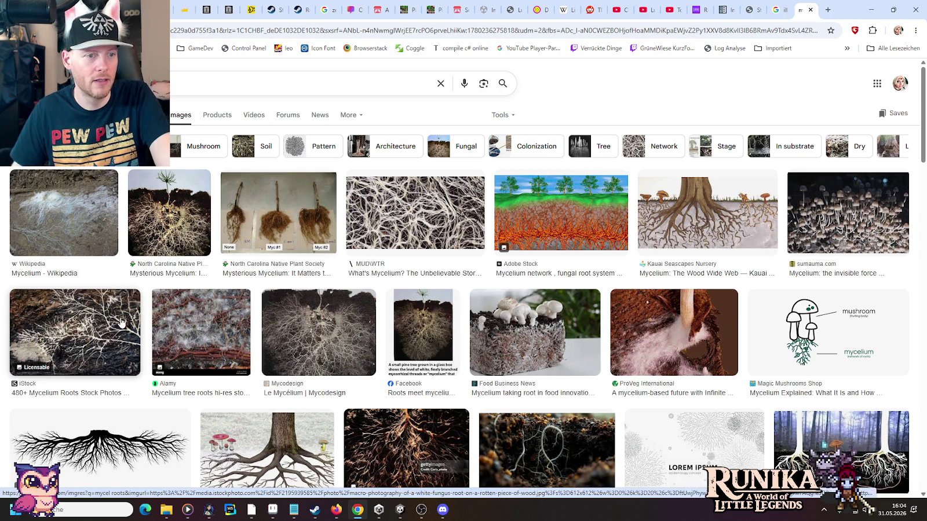
pyautogui.click(96, 343)
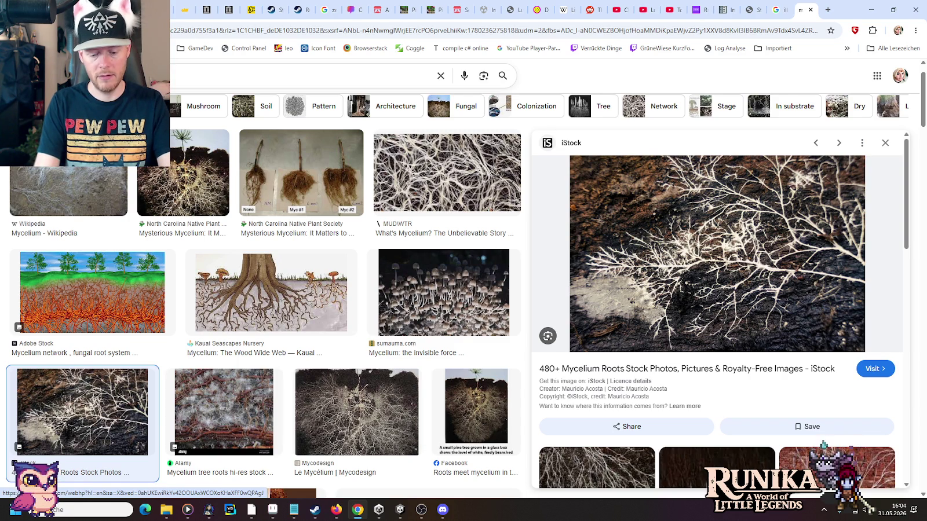
# Step: Search 'largestmushroom world record' and preview the giant mushroom images
pyautogui.write('largest')
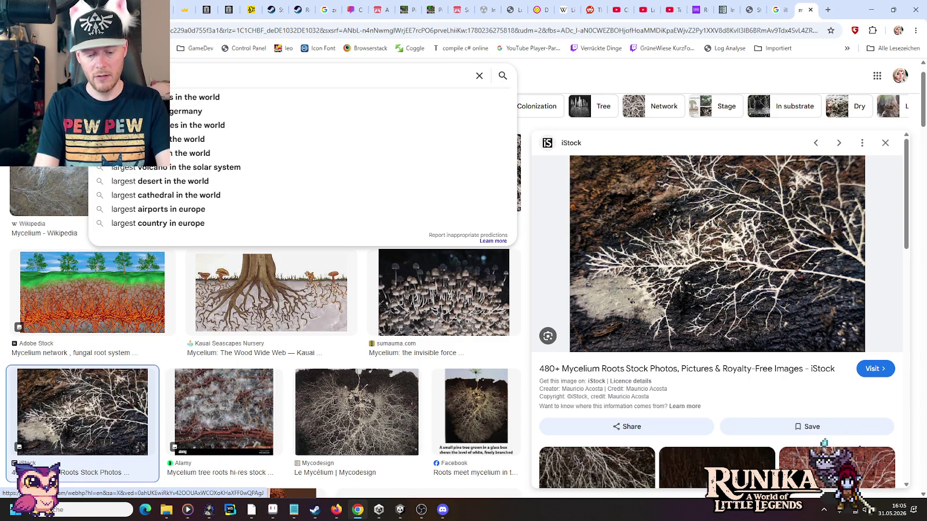
pyautogui.write('mushroom ')
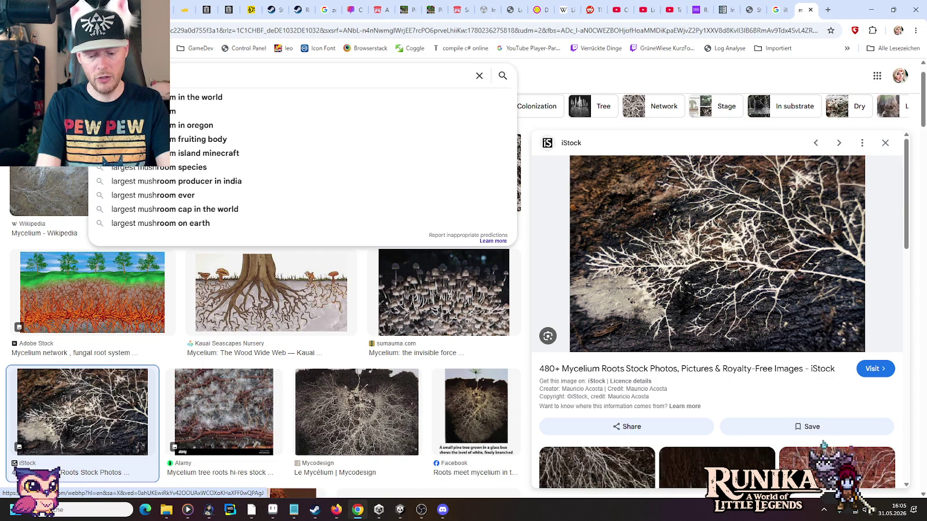
pyautogui.write('world record')
pyautogui.press('Return')
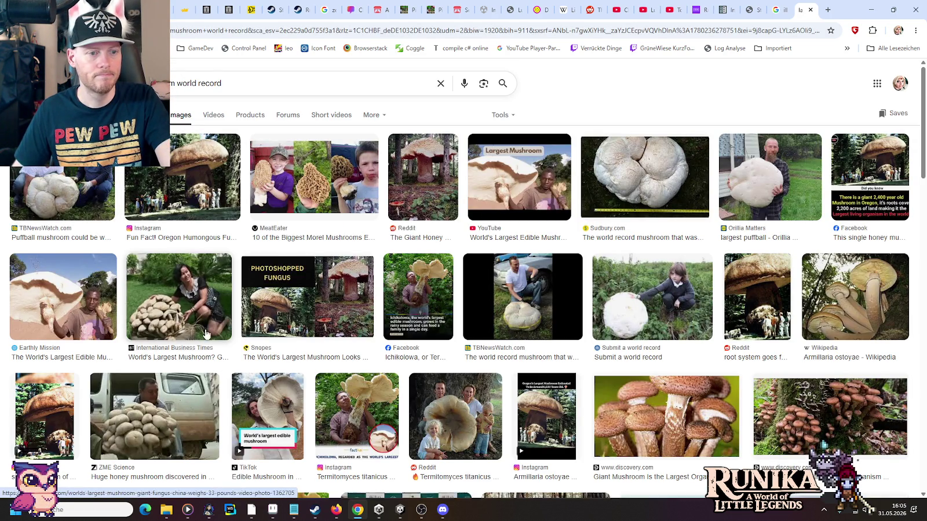
pyautogui.click(180, 284)
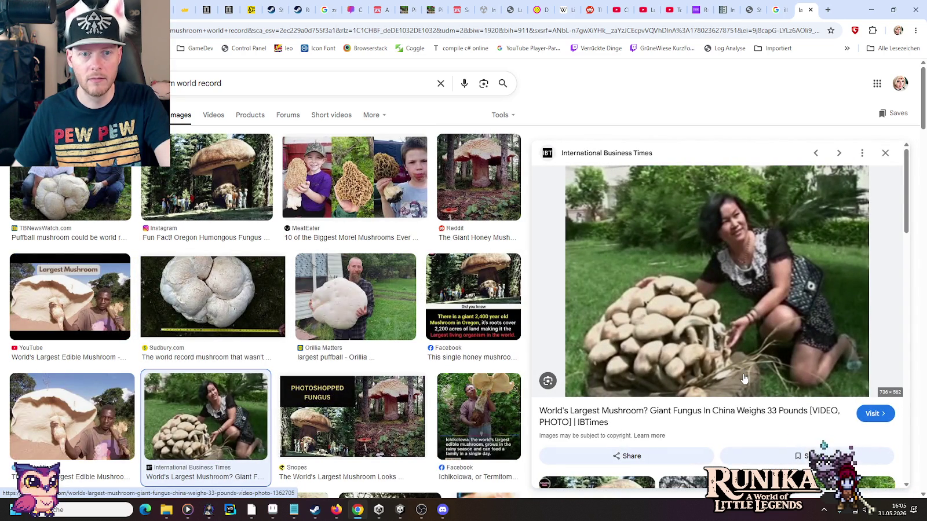
pyautogui.click(478, 176)
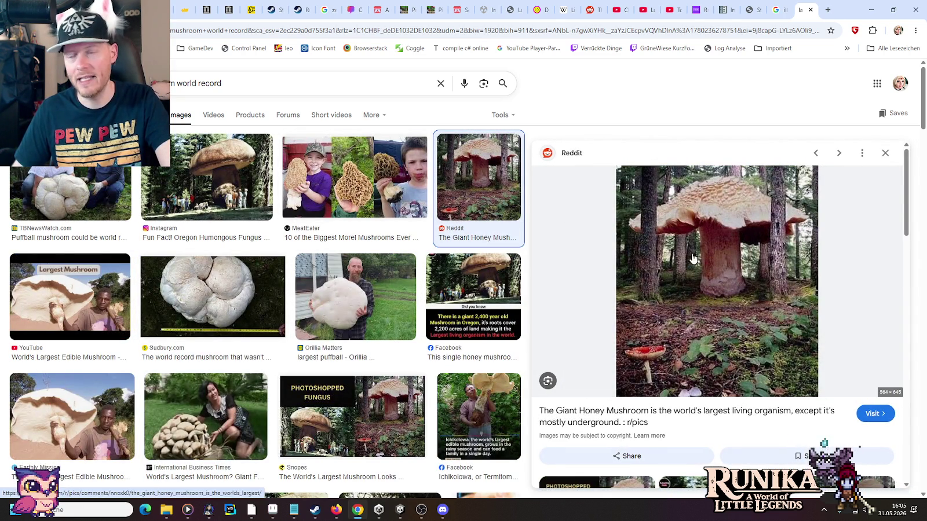
pyautogui.press('Left')
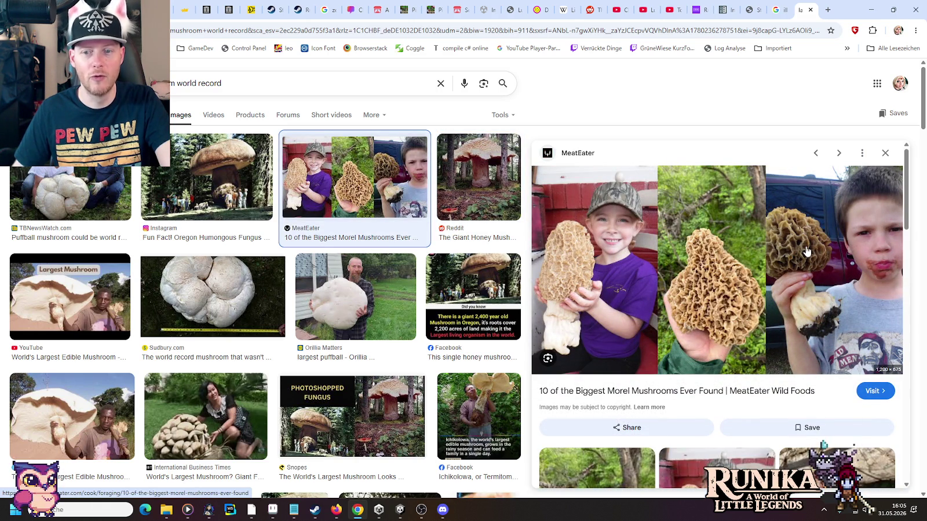
# Step: Scroll the mushroom results, preview the Scientific American image, then close that tab
pyautogui.scroll(-1, 352, 248)
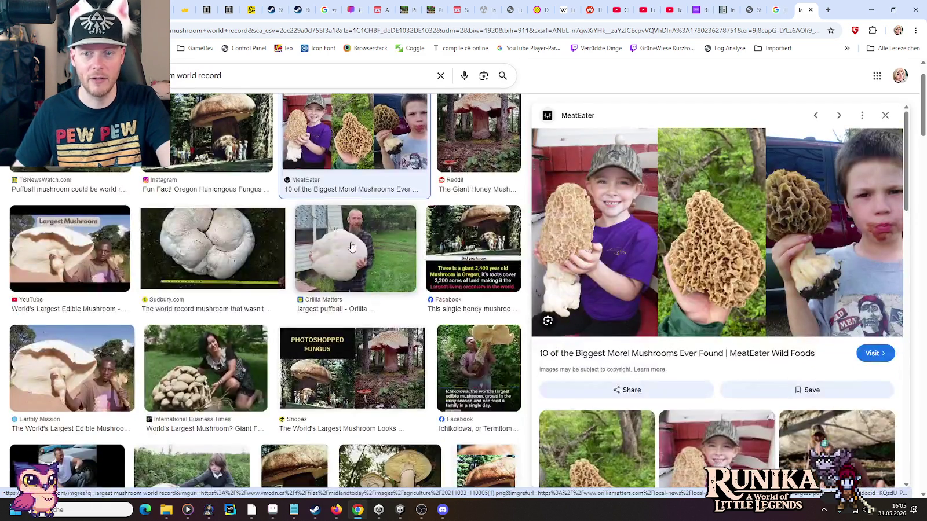
pyautogui.scroll(-3, 352, 246)
pyautogui.scroll(-1, 351, 246)
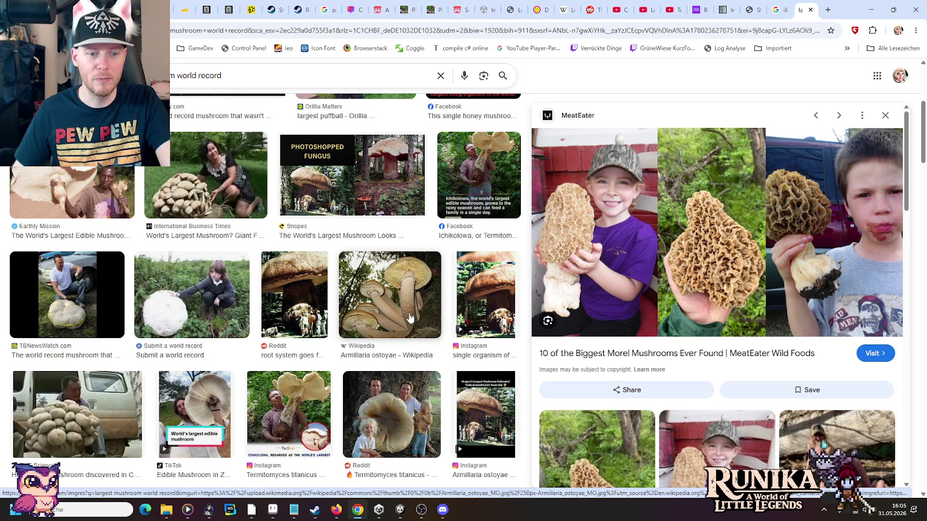
pyautogui.scroll(-3, 410, 317)
pyautogui.scroll(-2, 410, 317)
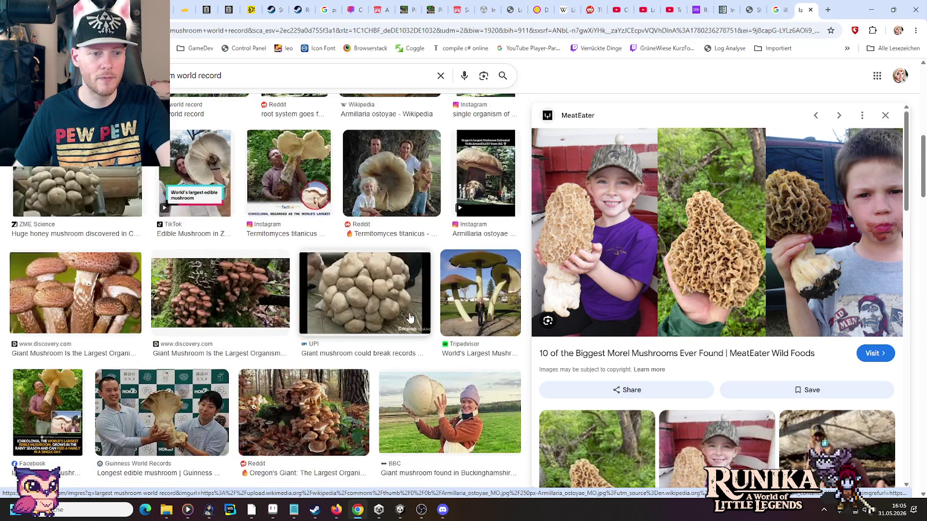
pyautogui.scroll(-1, 410, 318)
pyautogui.scroll(-2, 409, 318)
pyautogui.scroll(-1, 410, 317)
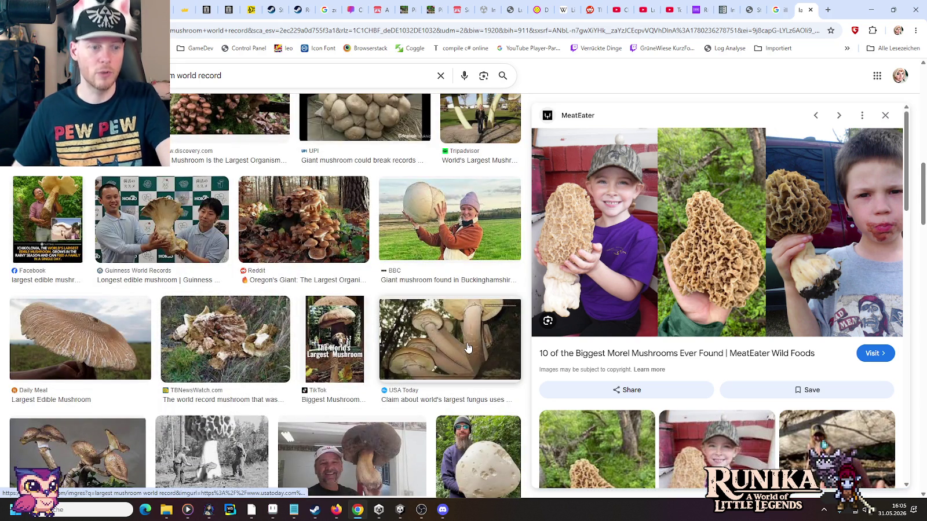
pyautogui.scroll(1, 382, 367)
pyautogui.scroll(-2, 232, 376)
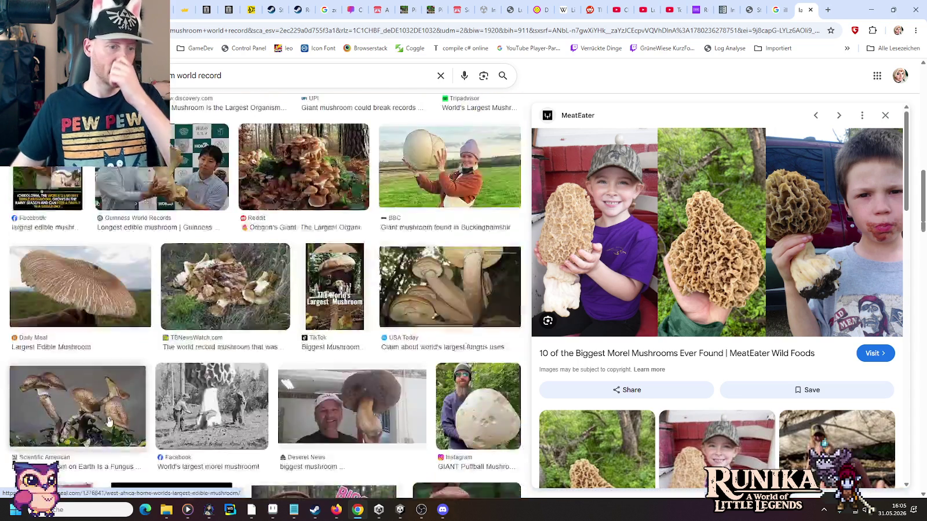
pyautogui.scroll(-1, 116, 388)
pyautogui.click(82, 393)
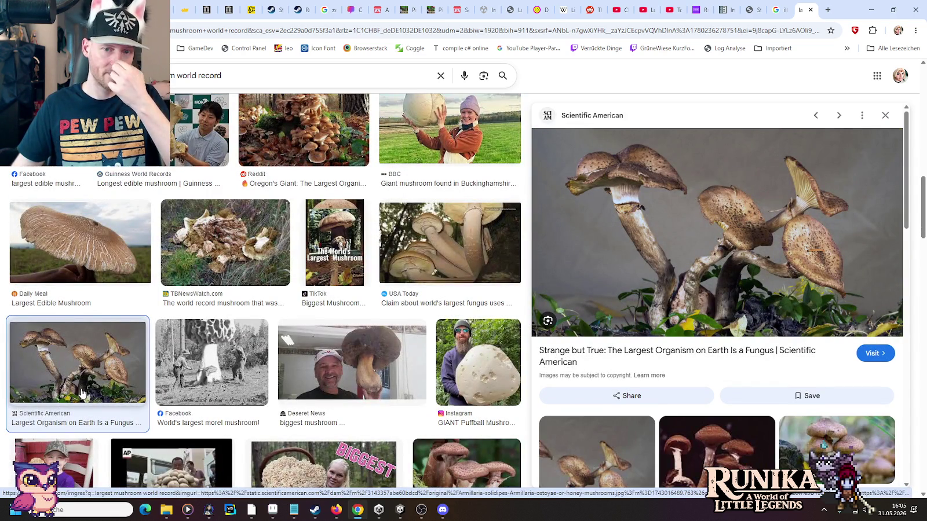
pyautogui.click(810, 10)
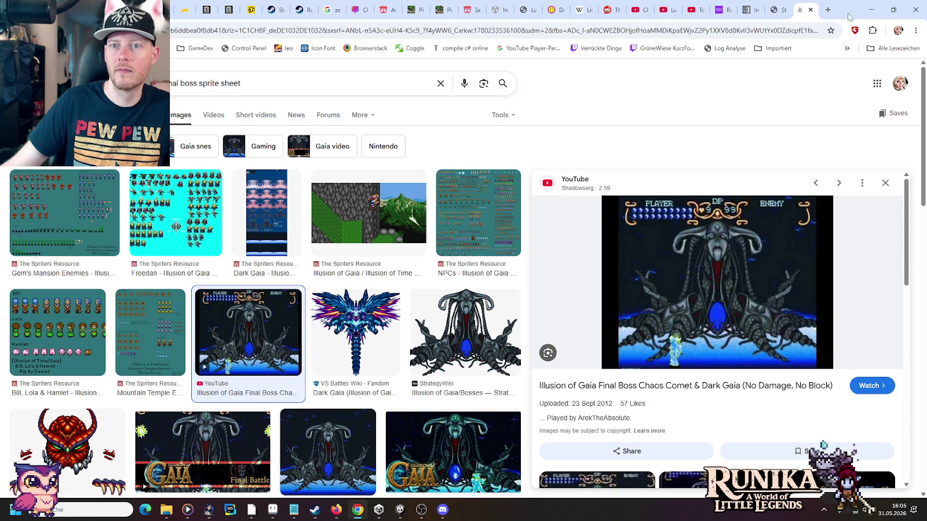
# Step: Minimise Chrome so Aseprite's final-boss.png boss and floor tiles are in front
pyautogui.click(871, 9)
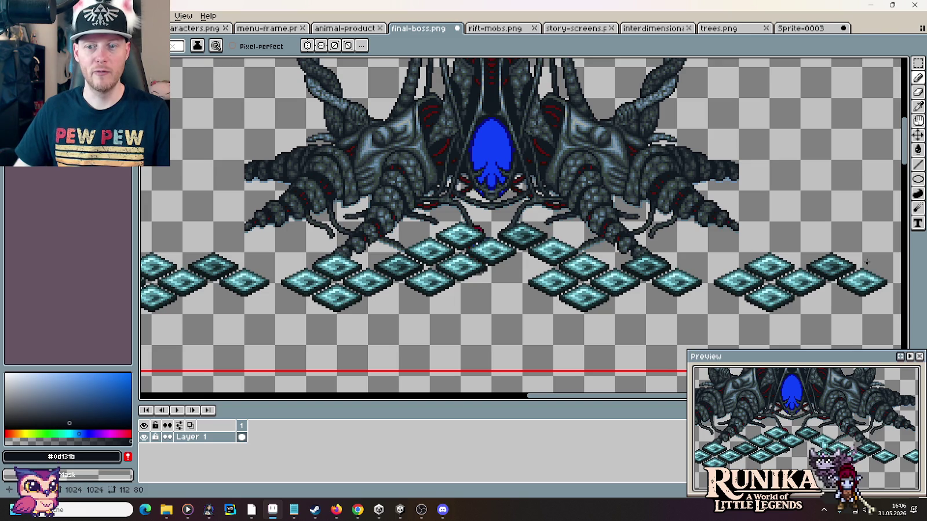
# Step: Copy a 96x48 block of floor tiles from final-boss.png into the bottom centre of Sprite-0003
pyautogui.scroll(-2, 408, 253)
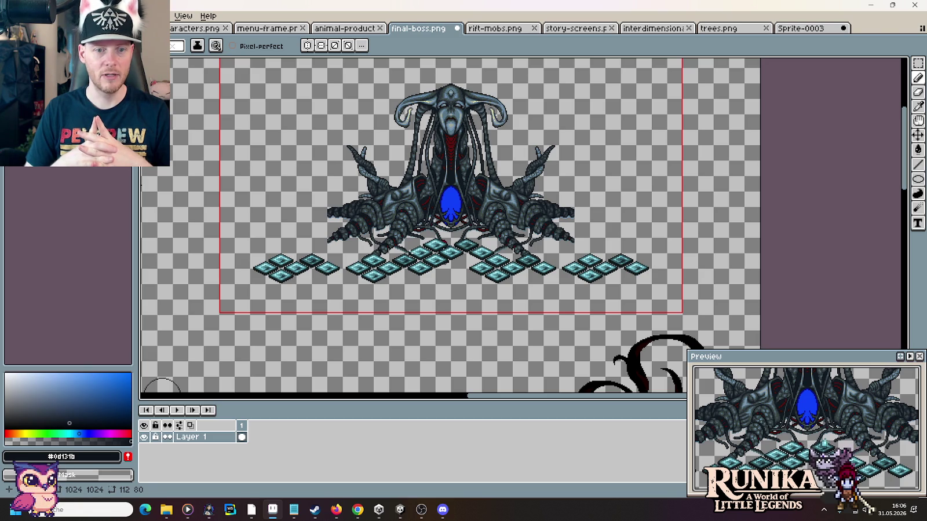
pyautogui.press('m')
pyautogui.moveTo(417, 251); pyautogui.dragTo(496, 283)
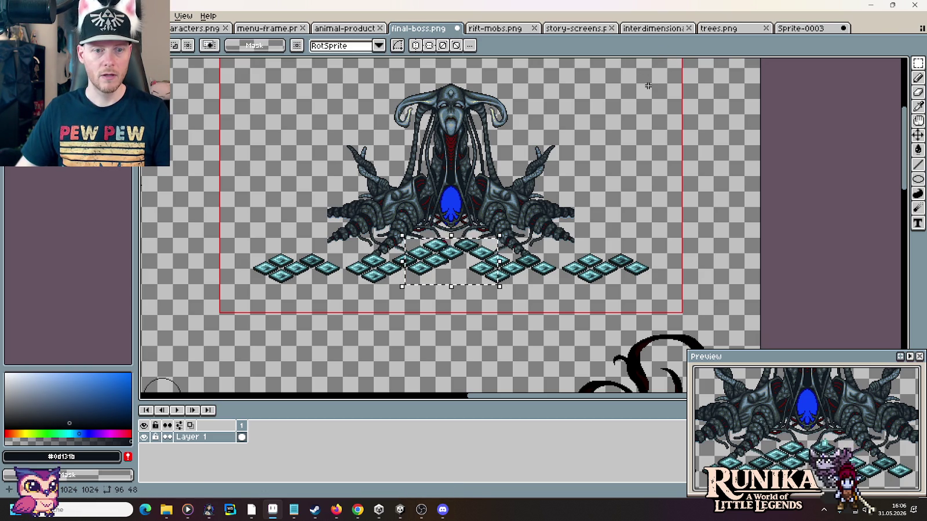
pyautogui.click(785, 28)
pyautogui.hotkey('ctrl', 'v')
pyautogui.moveTo(517, 372); pyautogui.dragTo(486, 339)
pyautogui.press('Return')
pyautogui.click(470, 286)
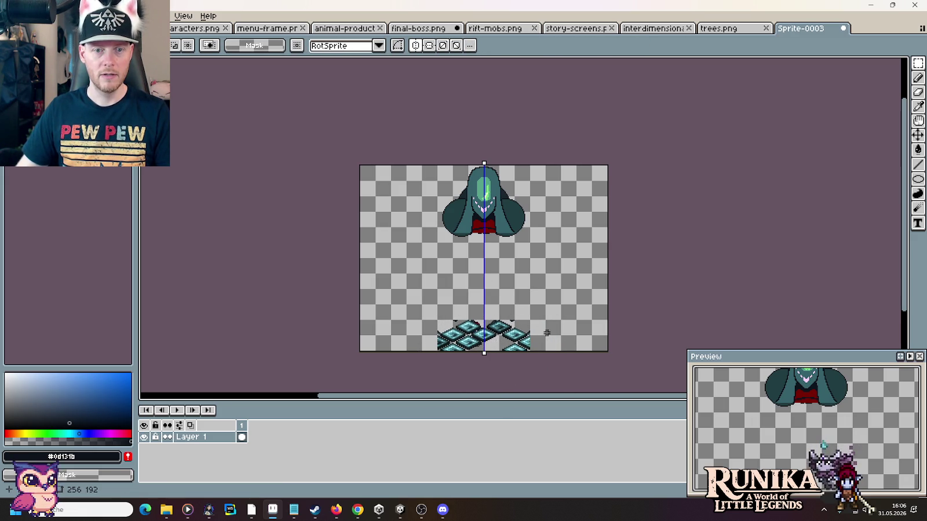
# Step: Frame the hood above the tiles, sample the dark outline colour, and switch to the pencil
pyautogui.scroll(4, 486, 335)
pyautogui.scroll(-2, 487, 335)
pyautogui.moveTo(527, 176); pyautogui.dragTo(543, 231)
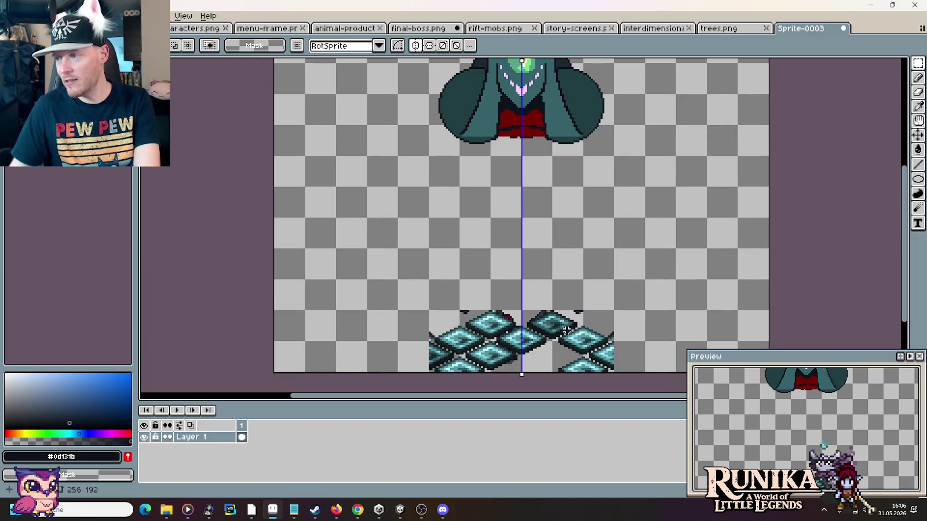
pyautogui.moveTo(523, 52); pyautogui.dragTo(506, 110)
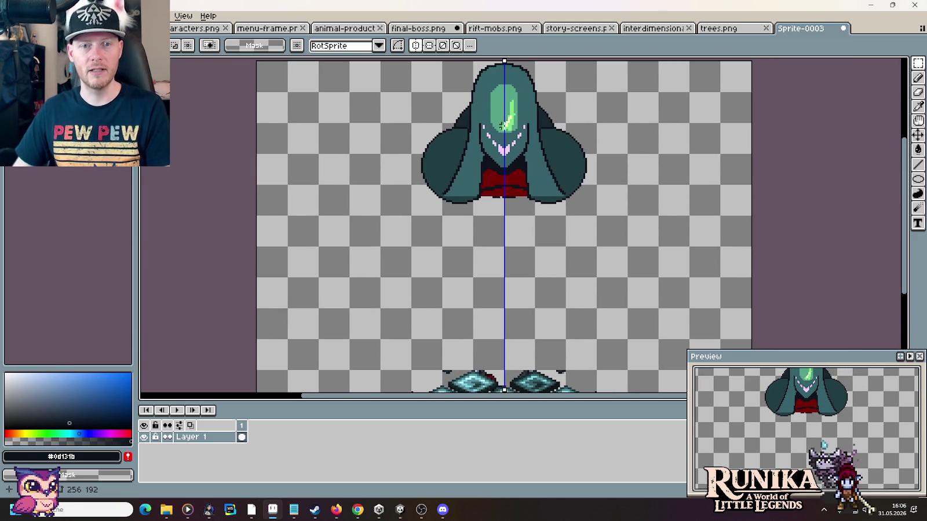
pyautogui.scroll(3, 452, 209)
pyautogui.press('i')
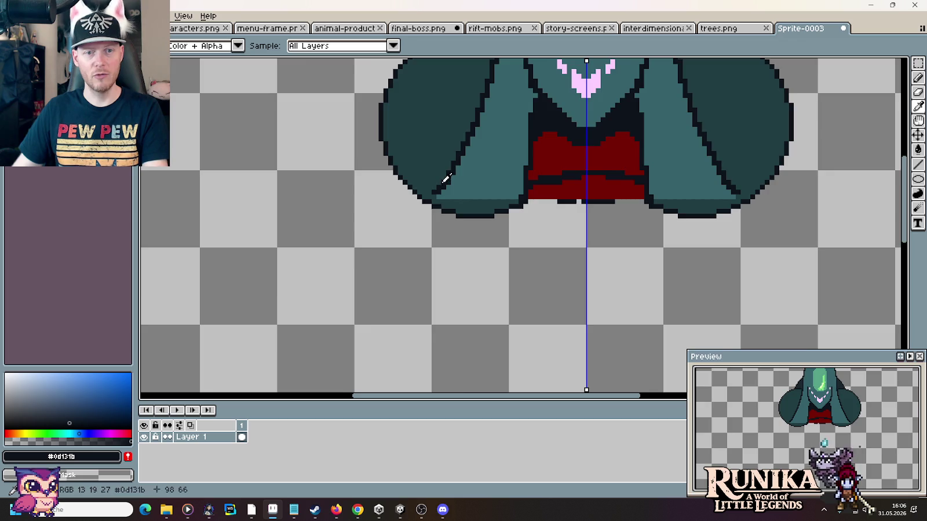
pyautogui.scroll(-3, 443, 217)
pyautogui.scroll(-1, 449, 225)
pyautogui.scroll(-1, 455, 238)
pyautogui.press('b')
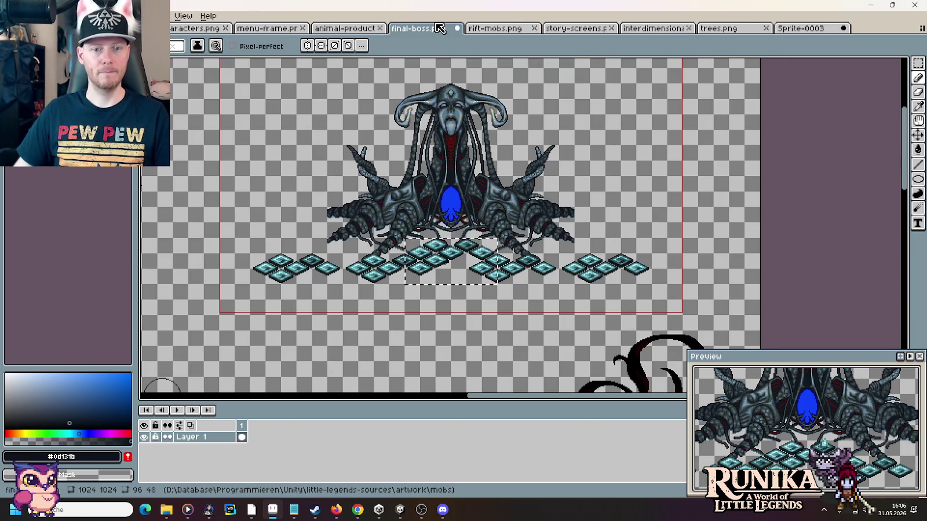
# Step: Check the final-boss reference, then draw mirrored outline lines curving down from the hood
pyautogui.click(439, 28)
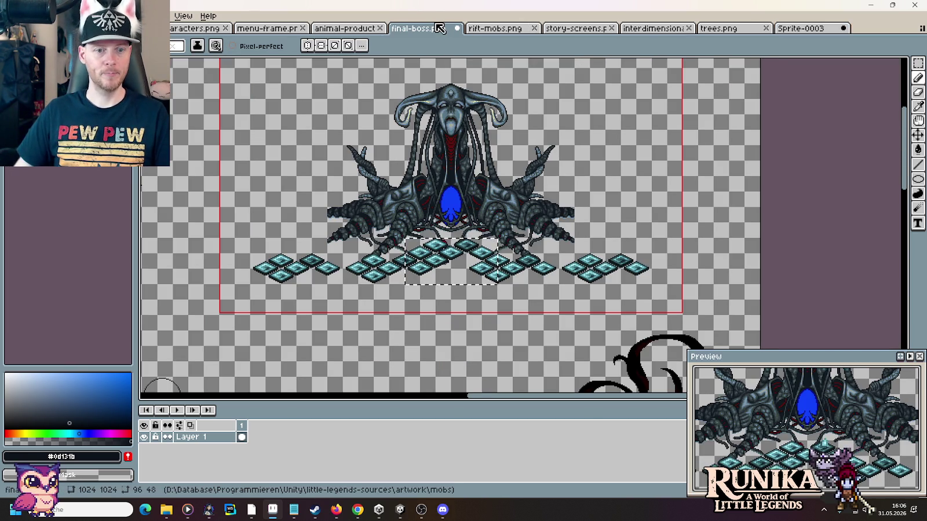
pyautogui.click(802, 30)
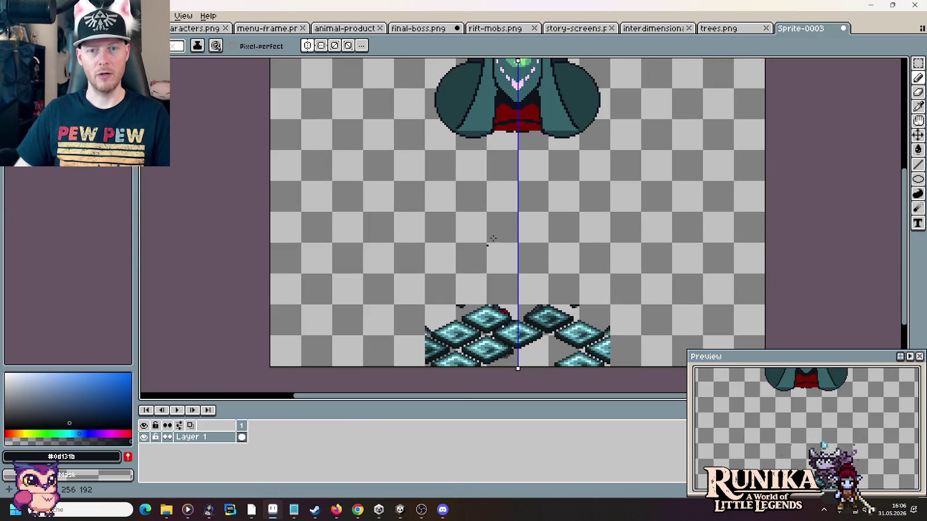
pyautogui.click(418, 28)
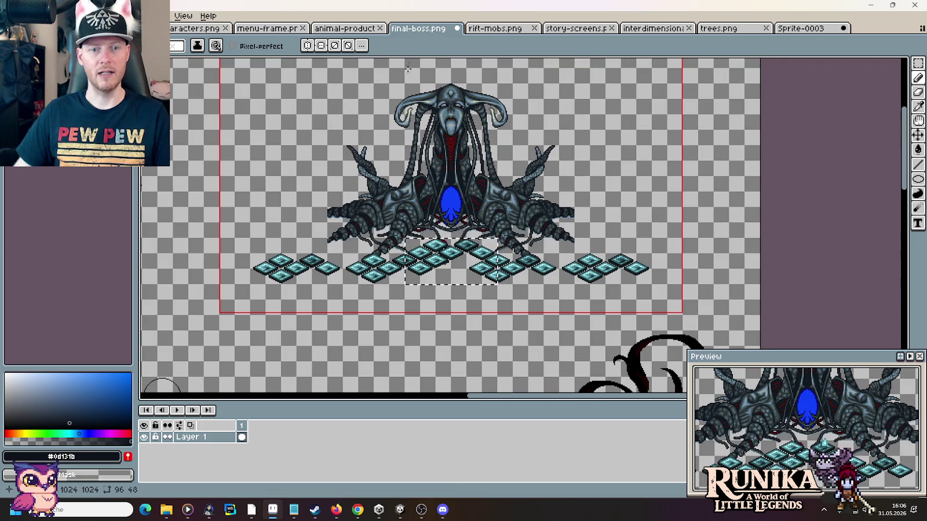
pyautogui.click(802, 29)
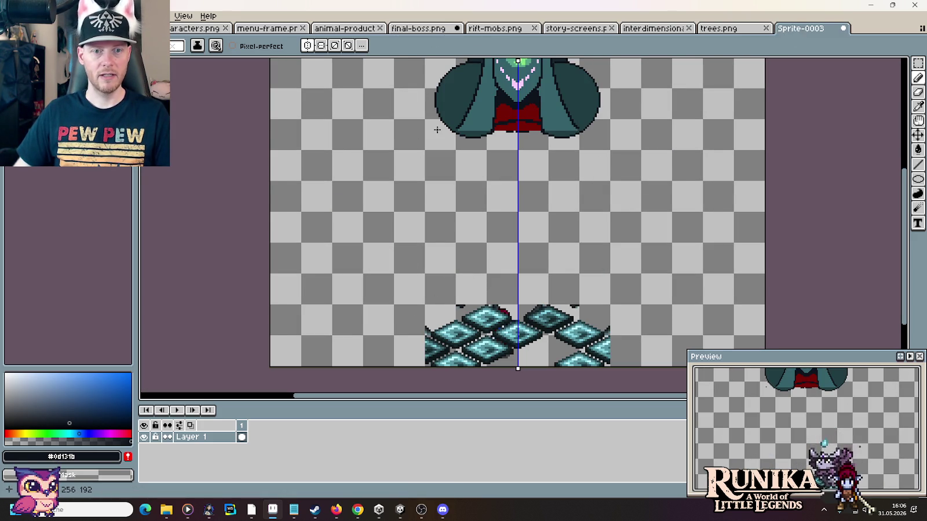
pyautogui.scroll(1, 437, 130)
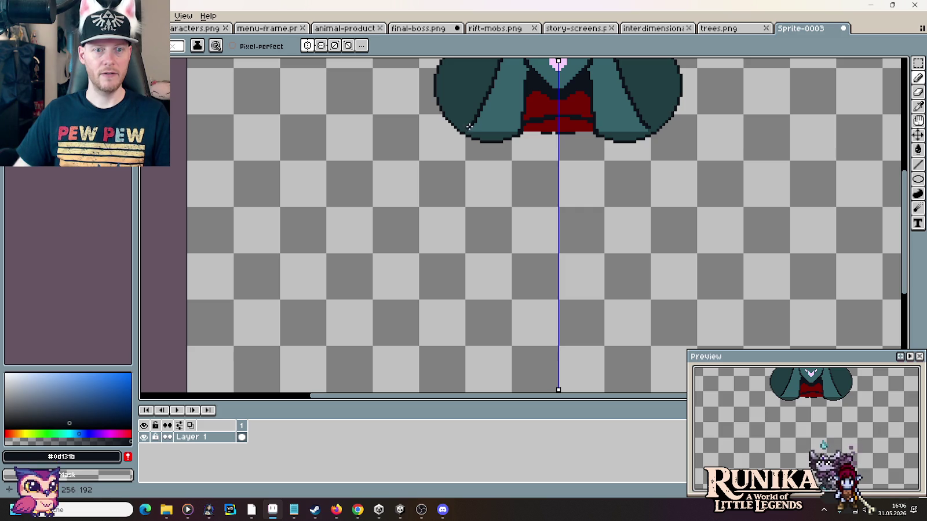
pyautogui.moveTo(445, 166)
pyautogui.mouseDown()
pyautogui.moveTo(412, 260)
pyautogui.moveTo(411, 341)
pyautogui.moveTo(435, 160)
pyautogui.moveTo(438, 254)
pyautogui.mouseUp()
pyautogui.scroll(-1, 451, 238)
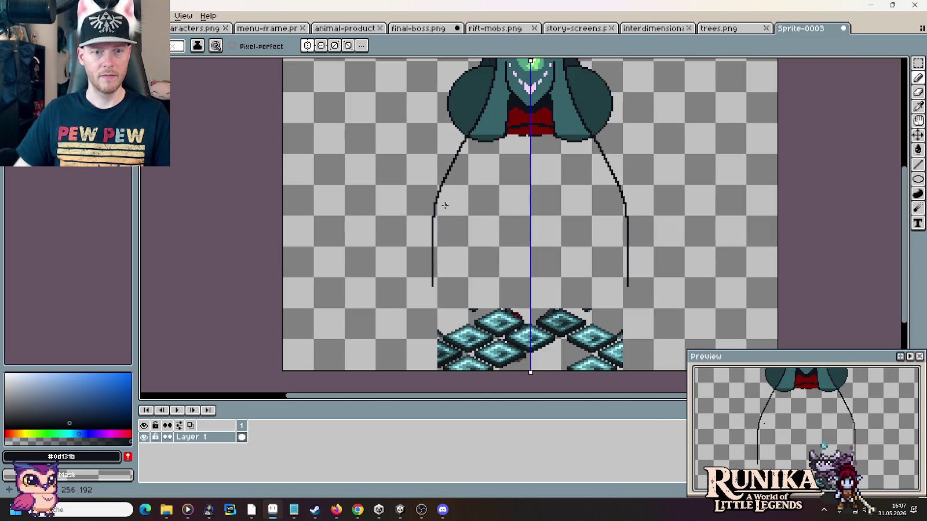
# Step: Try several long, straight, curved and short mirrored side strokes, undoing each one
pyautogui.moveTo(449, 168); pyautogui.dragTo(439, 179)
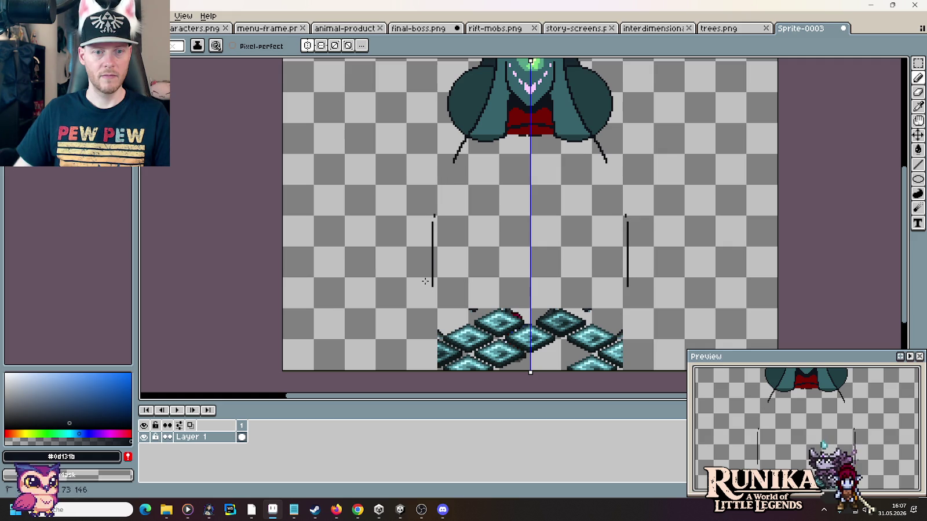
pyautogui.hotkey('ctrl', 'z')
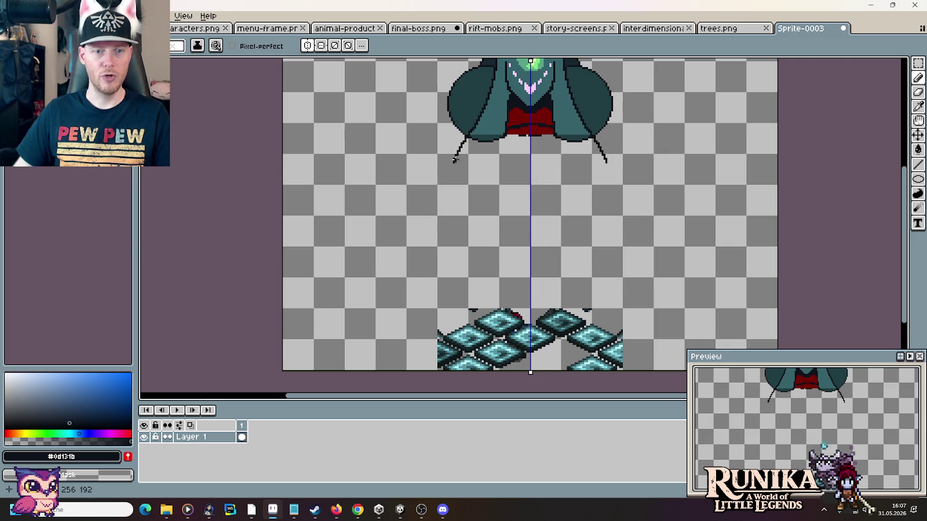
pyautogui.moveTo(454, 162); pyautogui.dragTo(446, 234)
pyautogui.hotkey('ctrl', 'z')
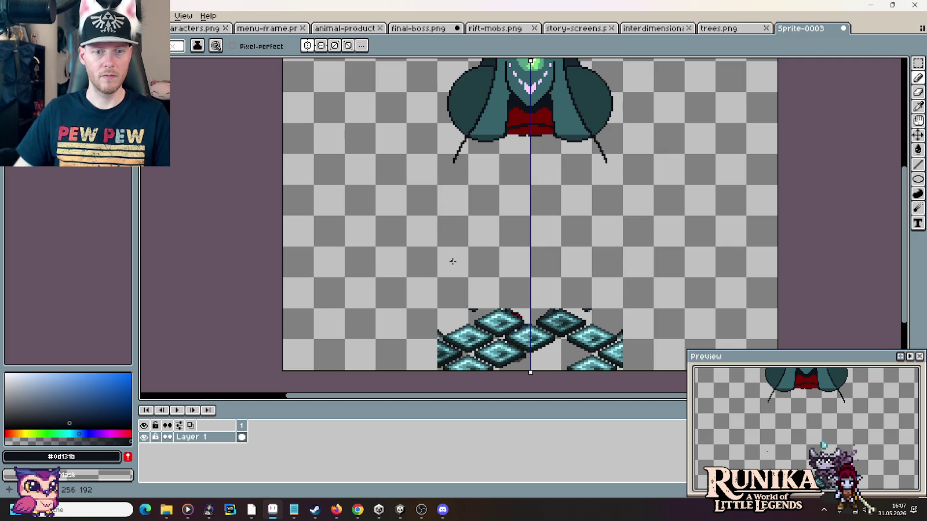
pyautogui.moveTo(452, 289); pyautogui.dragTo(452, 190)
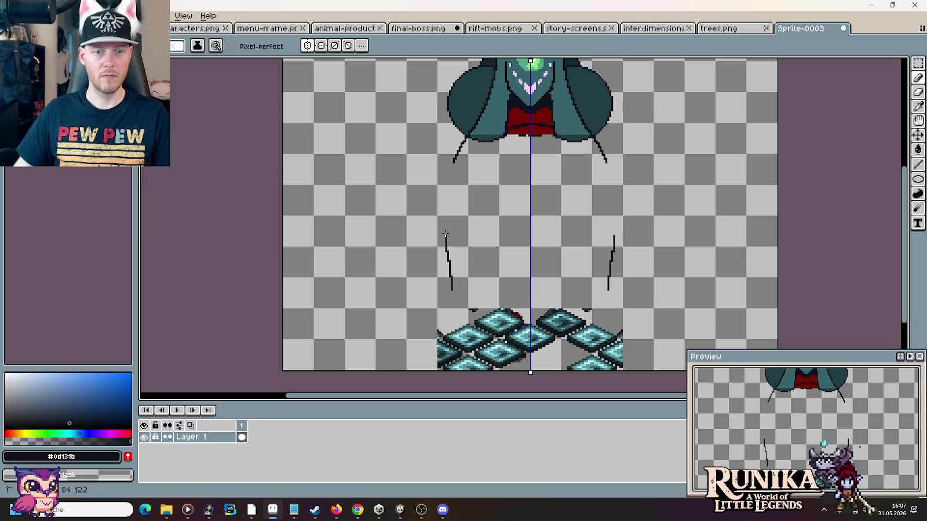
pyautogui.hotkey('ctrl', 'z')
pyautogui.moveTo(454, 162); pyautogui.dragTo(439, 271)
pyautogui.hotkey('ctrl', 'z')
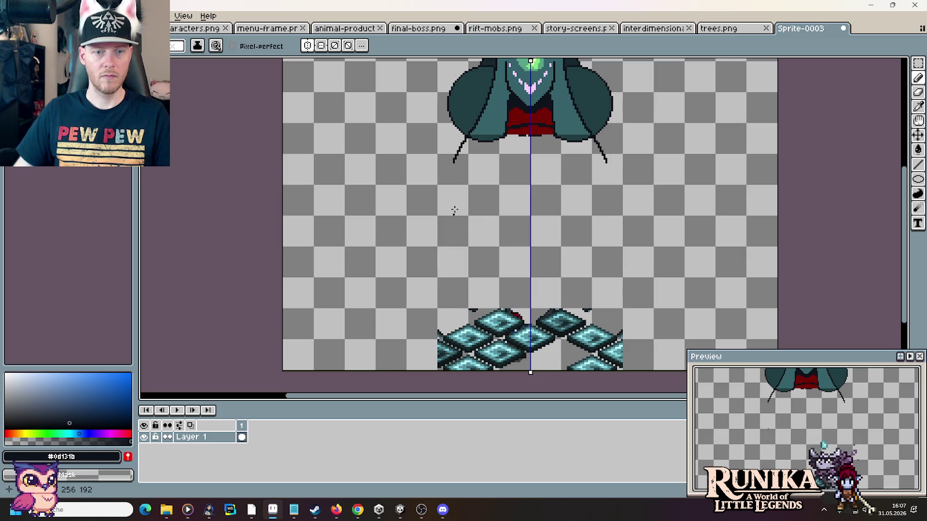
pyautogui.moveTo(453, 162); pyautogui.dragTo(447, 219)
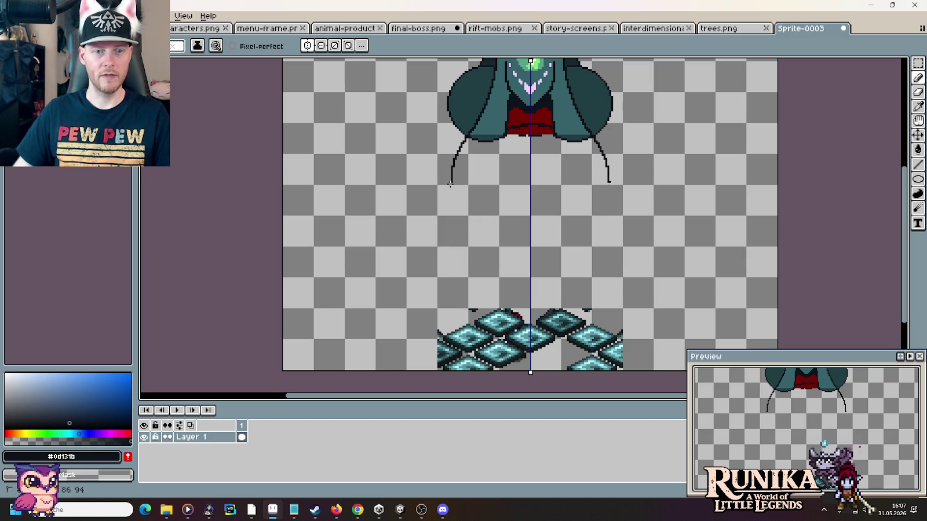
pyautogui.hotkey('ctrl', 'z')
# Step: Draw the curved bulb sides down to the floor plus diagonal flared strokes beside the tiles
pyautogui.moveTo(453, 163); pyautogui.dragTo(446, 284)
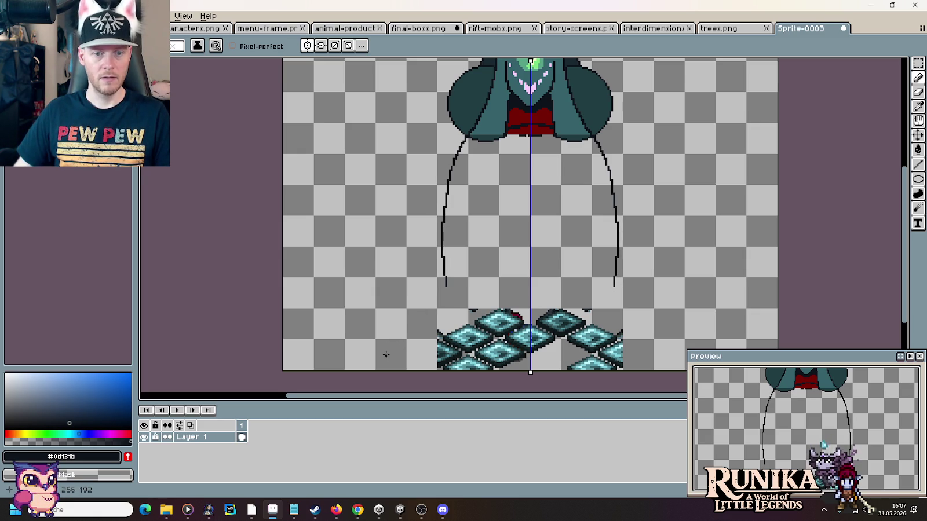
pyautogui.moveTo(387, 354); pyautogui.dragTo(493, 273)
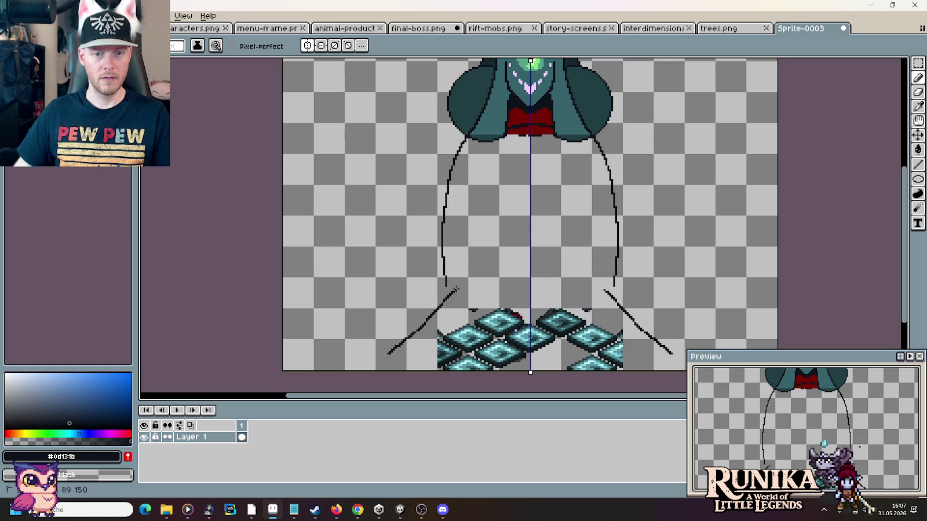
pyautogui.moveTo(385, 353)
pyautogui.mouseDown()
pyautogui.moveTo(379, 339)
pyautogui.moveTo(420, 274)
pyautogui.moveTo(451, 245)
pyautogui.moveTo(379, 349)
pyautogui.mouseUp()
pyautogui.hotkey('ctrl', 'z')
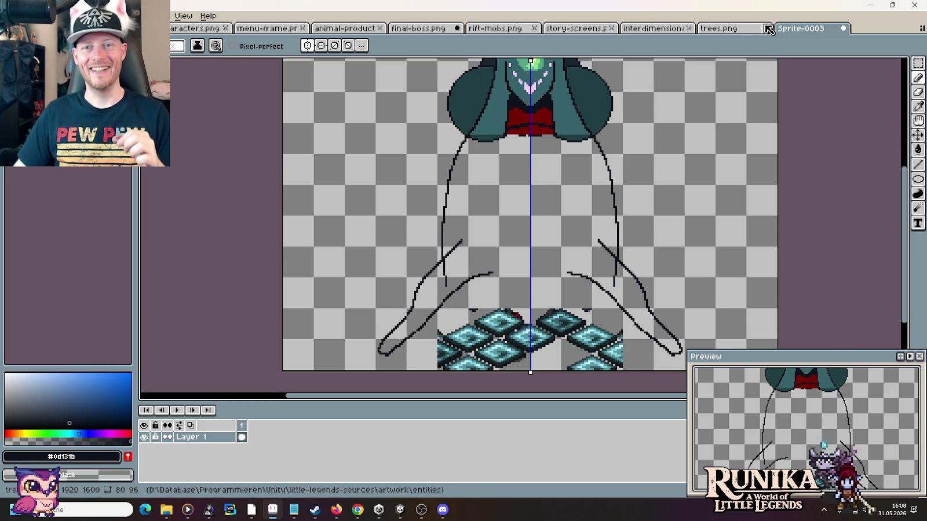
# Step: Cycle through the trees, final-boss and mushroom rift tabs to Sprite-0003, then erase part of the lower strokes
pyautogui.click(733, 29)
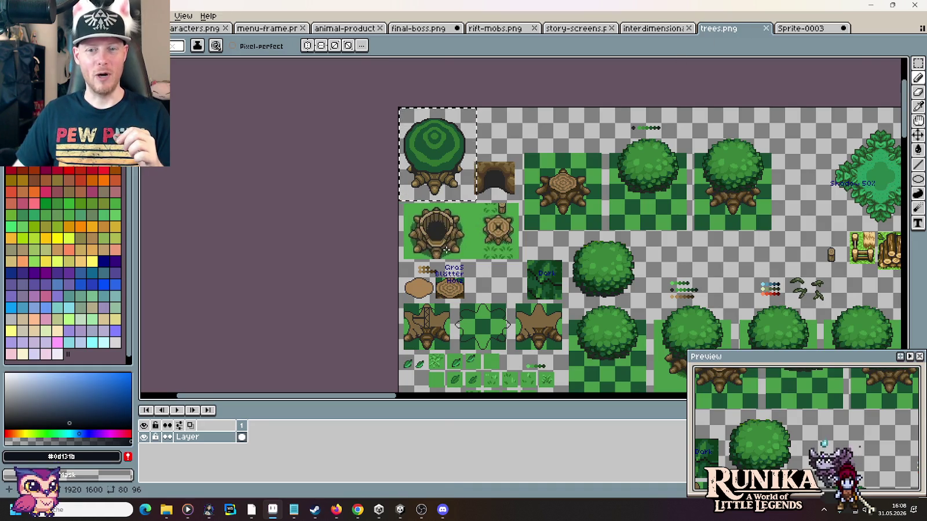
pyautogui.click(436, 30)
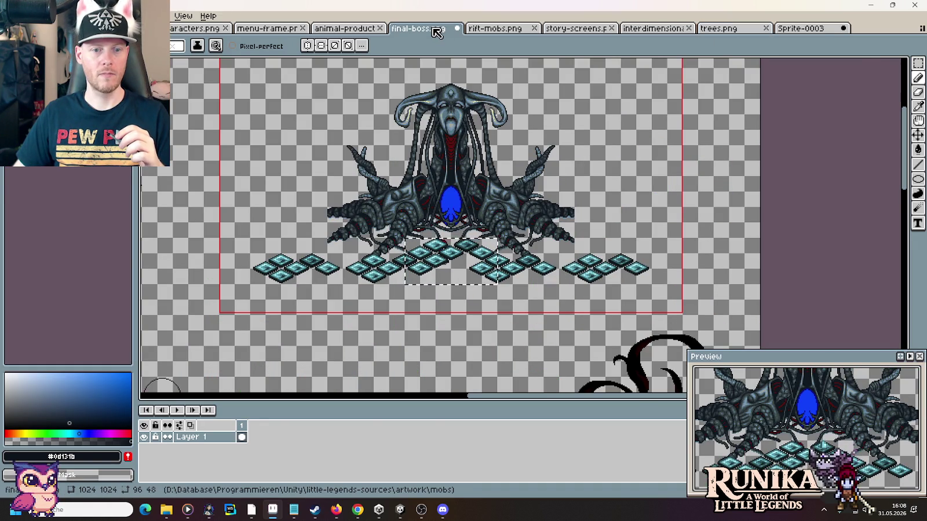
pyautogui.click(714, 29)
pyautogui.click(643, 32)
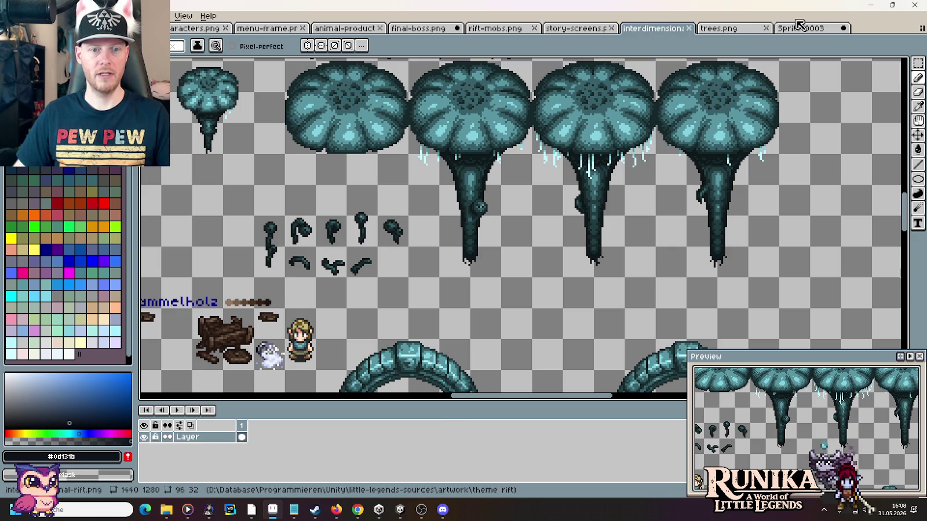
pyautogui.click(798, 28)
pyautogui.moveTo(460, 292); pyautogui.dragTo(488, 271)
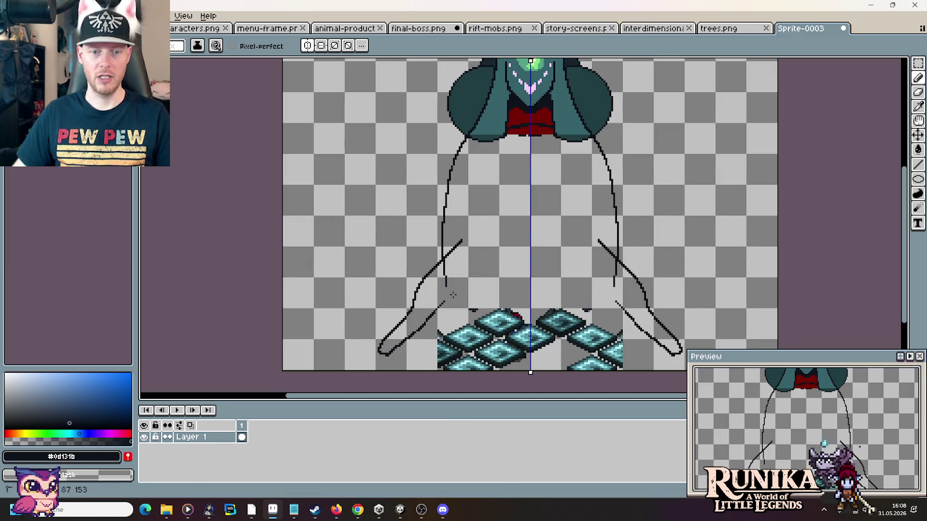
# Step: Erase the old lower-left arm and redraw a longer mirrored curved arm from the bottom corner
pyautogui.moveTo(386, 339); pyautogui.dragTo(444, 258)
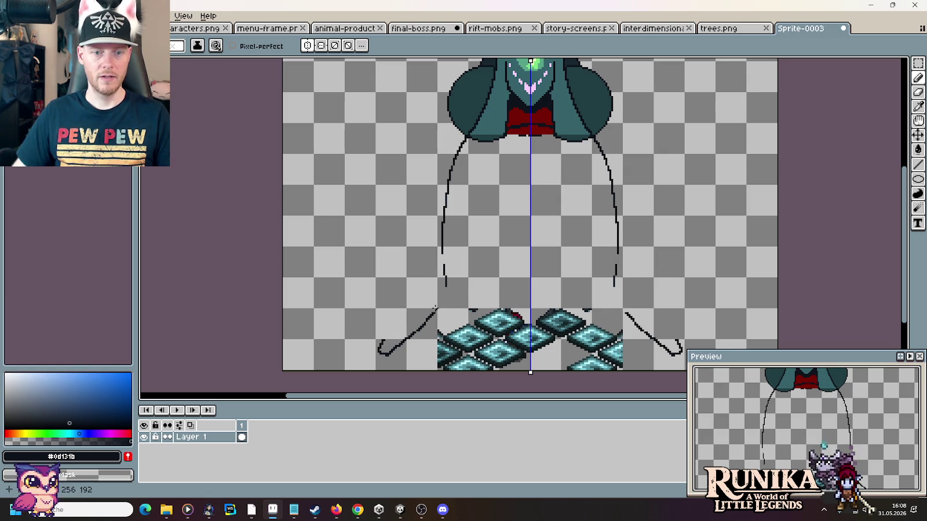
pyautogui.moveTo(440, 302); pyautogui.dragTo(472, 266)
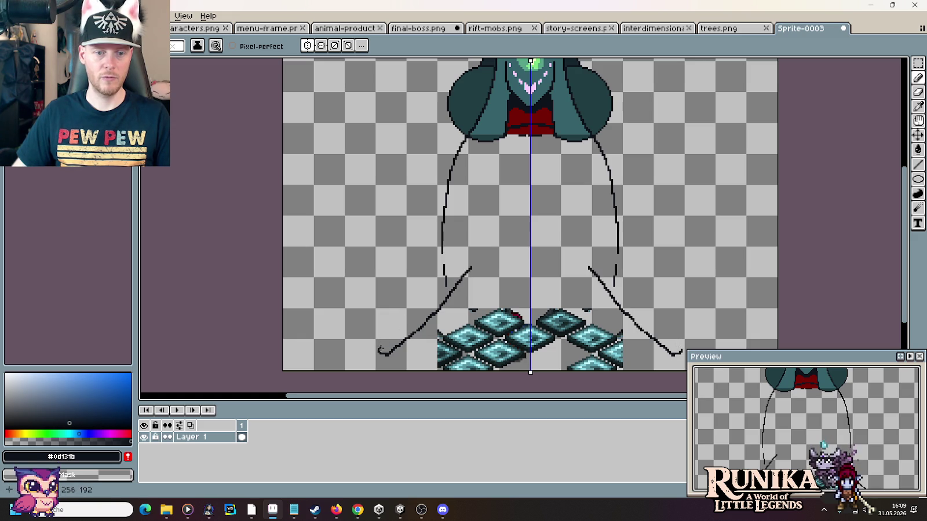
pyautogui.moveTo(377, 349); pyautogui.dragTo(398, 317)
pyautogui.hotkey('ctrl', 'z')
pyautogui.moveTo(375, 349); pyautogui.dragTo(447, 246)
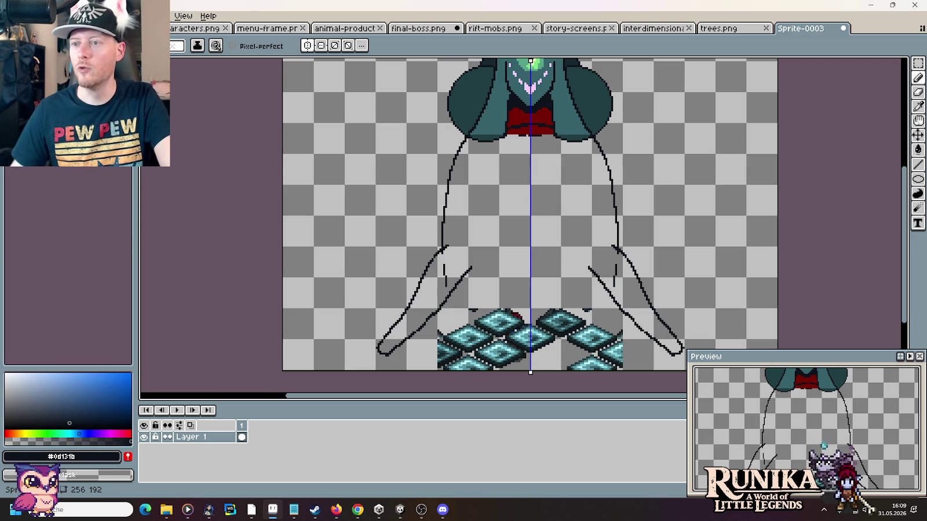
pyautogui.hotkey('alt', 'Tab')
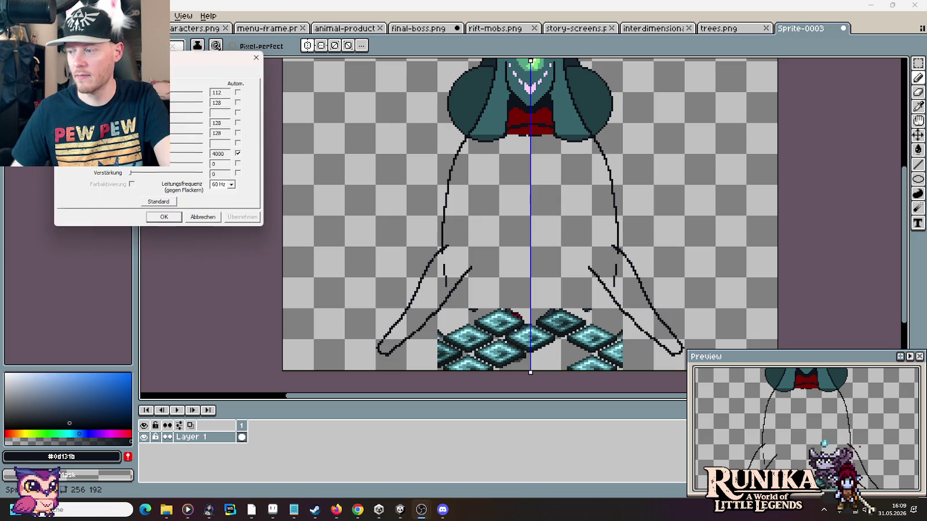
pyautogui.click(238, 154)
pyautogui.click(164, 216)
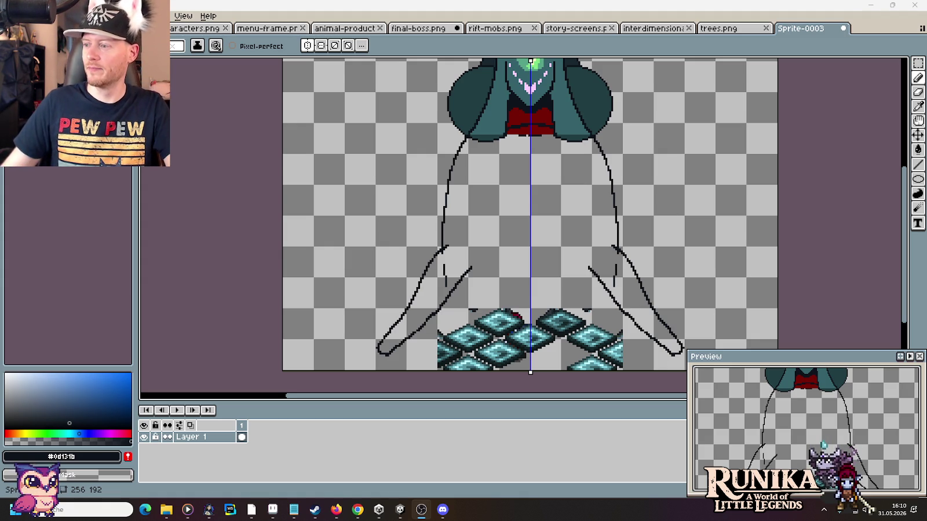
# Step: Draw a mirrored outstretched upper arm above the lower arms, redoing the first attempt
pyautogui.moveTo(384, 259); pyautogui.dragTo(459, 232)
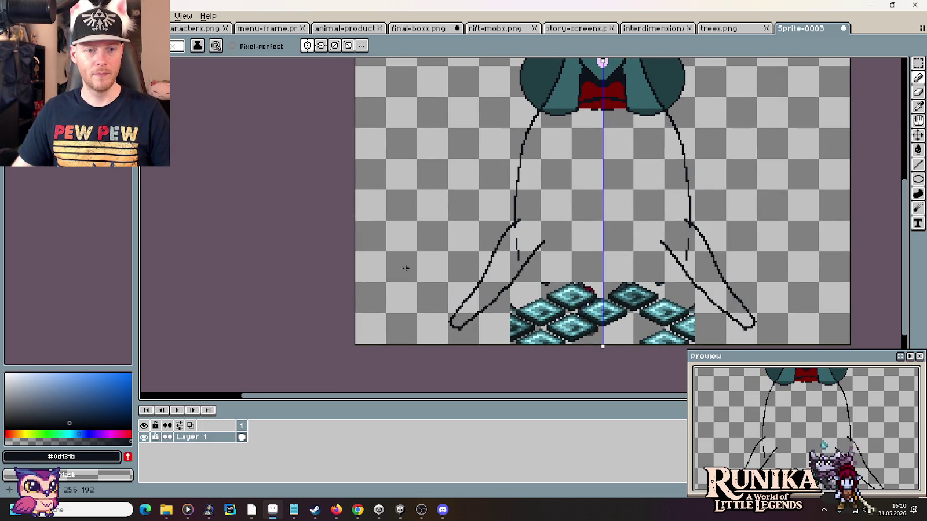
pyautogui.moveTo(399, 270)
pyautogui.mouseDown()
pyautogui.moveTo(475, 258)
pyautogui.moveTo(463, 254)
pyautogui.moveTo(383, 295)
pyautogui.moveTo(379, 287)
pyautogui.moveTo(446, 226)
pyautogui.moveTo(502, 205)
pyautogui.mouseUp()
pyautogui.hotkey('ctrl', 'z')
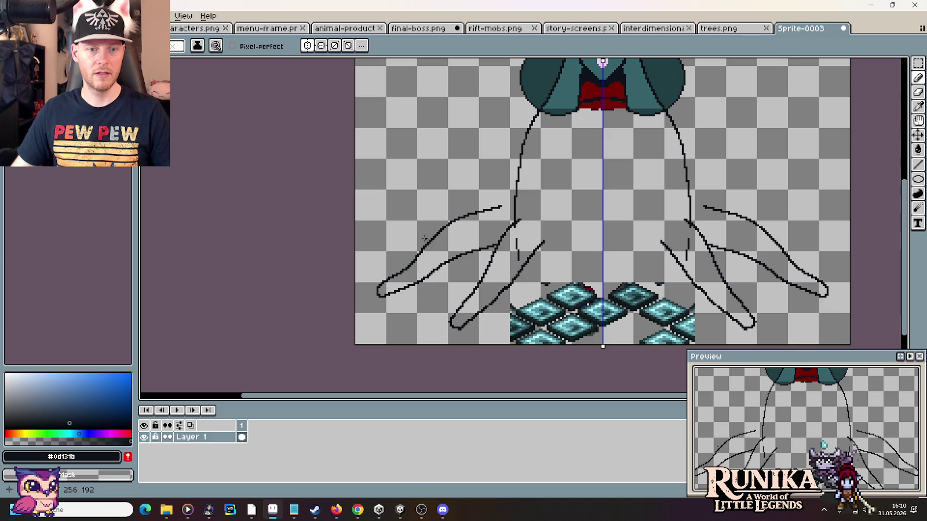
pyautogui.moveTo(427, 239)
pyautogui.mouseDown()
pyautogui.moveTo(369, 243)
pyautogui.moveTo(373, 231)
pyautogui.moveTo(509, 184)
pyautogui.mouseUp()
pyautogui.scroll(-2, 562, 224)
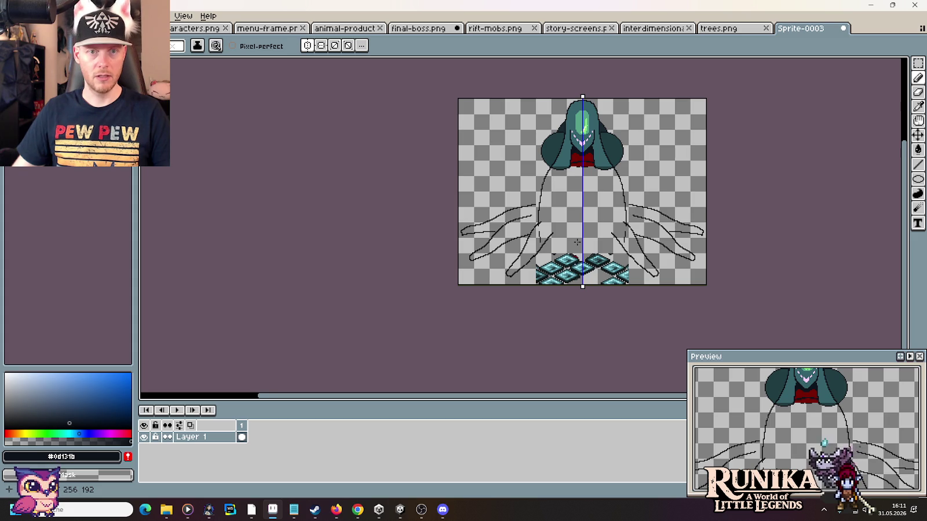
# Step: Select the whole Sprite-0003 boss sketch and paste it into final-boss.png
pyautogui.press('m')
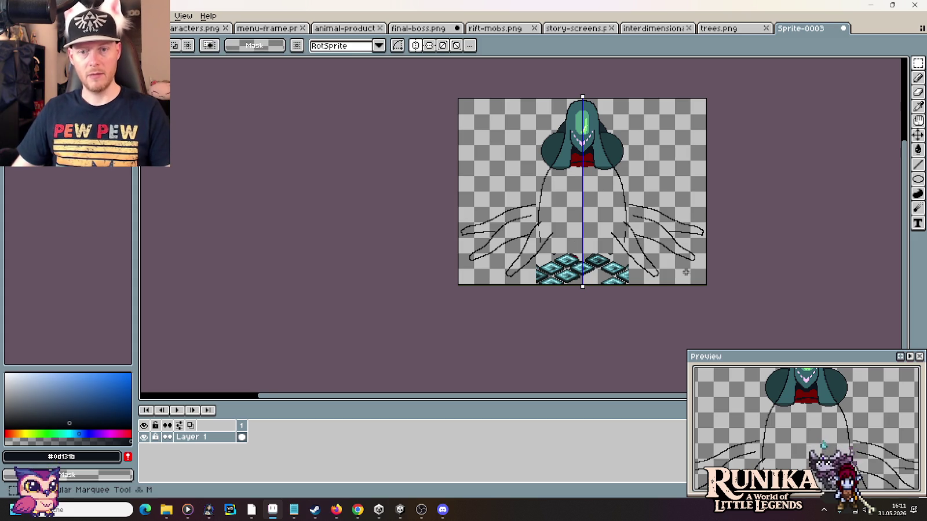
pyautogui.moveTo(685, 272); pyautogui.dragTo(471, 109)
pyautogui.hotkey('ctrl', 'a')
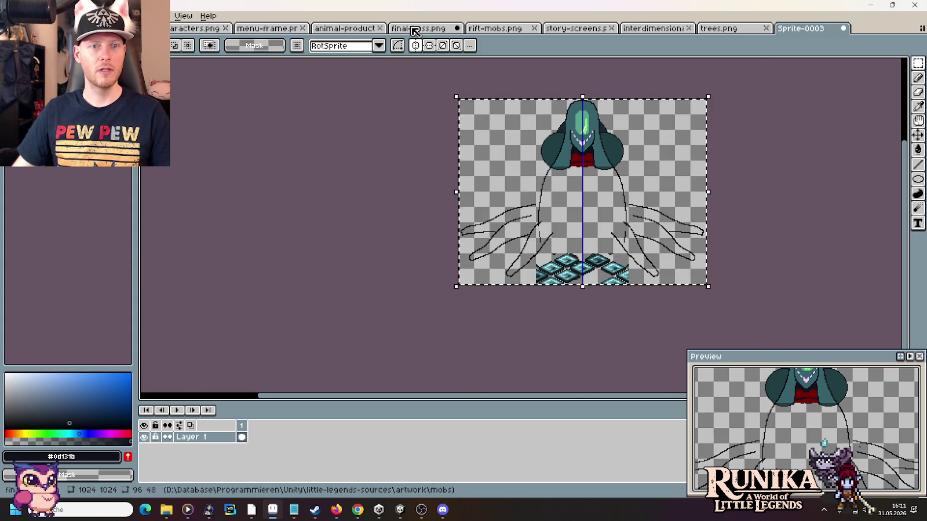
pyautogui.click(414, 31)
pyautogui.hotkey('ctrl', 'v')
# Step: Centre the pasted sketch over the original boss, commit and deselect, then return to Sprite-0003
pyautogui.moveTo(533, 139)
pyautogui.mouseDown()
pyautogui.moveTo(471, 178)
pyautogui.moveTo(465, 170)
pyautogui.mouseUp()
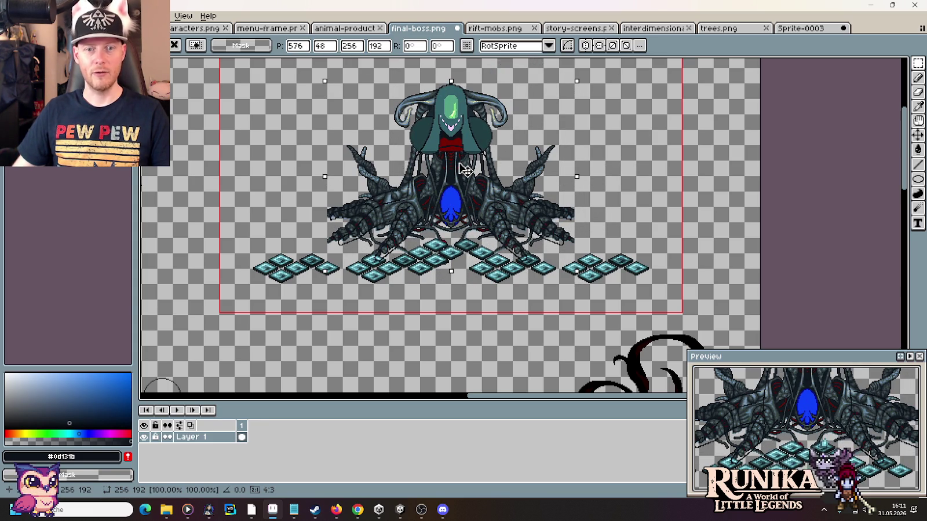
pyautogui.press('Return')
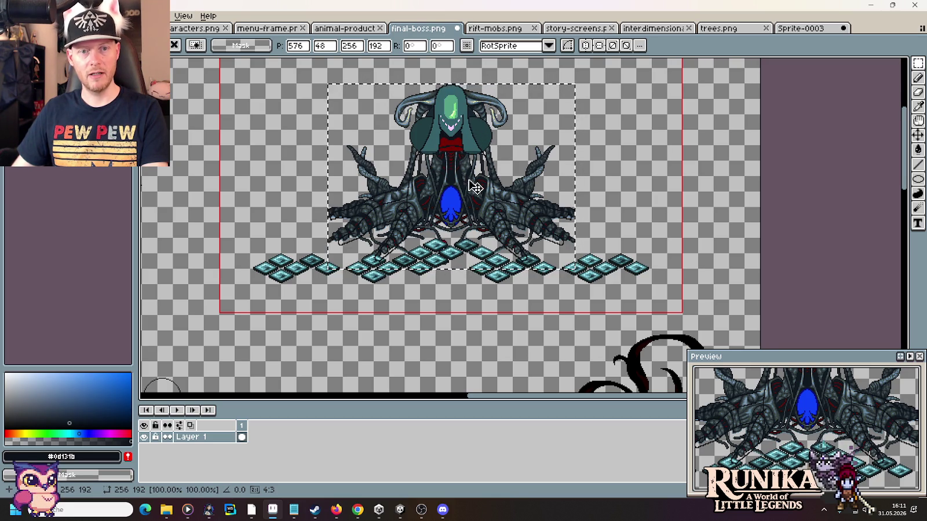
pyautogui.hotkey('ctrl', 'd')
pyautogui.scroll(-5, 637, 244)
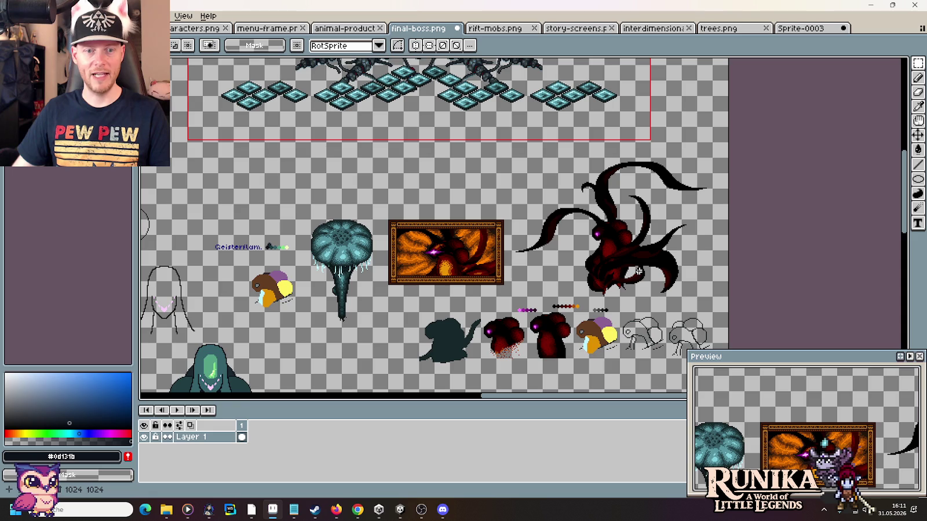
pyautogui.click(788, 29)
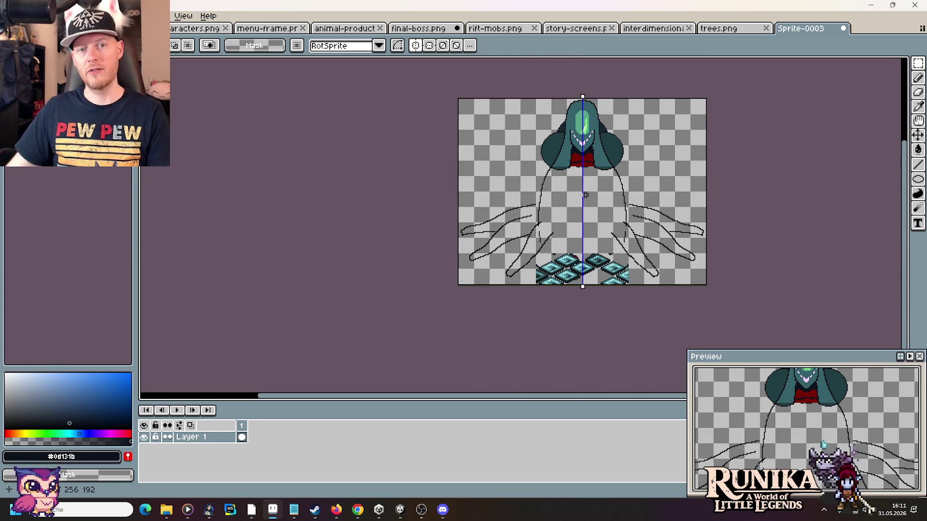
# Step: Undo the two arm stroke pairs and delete the remaining elbow, lower-arm and leftover arm pixels
pyautogui.scroll(2, 573, 217)
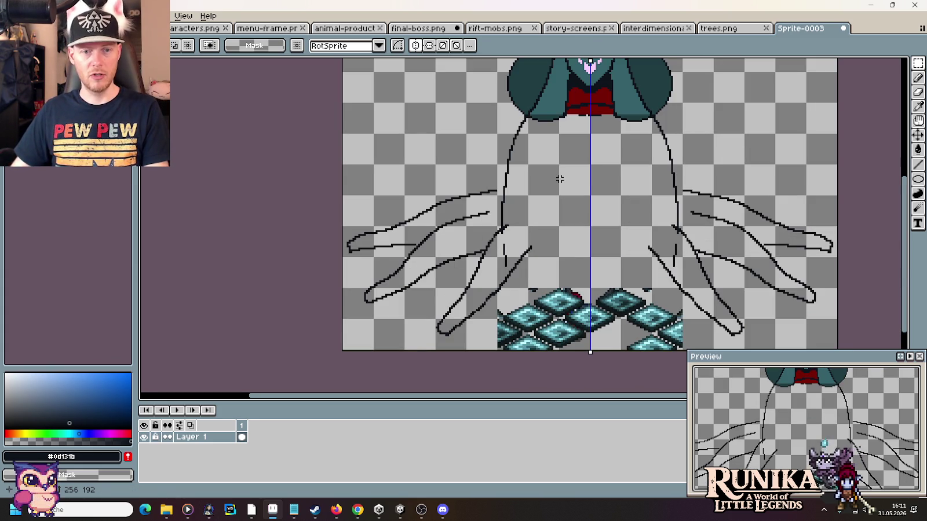
pyautogui.hotkey('ctrl', 'z')
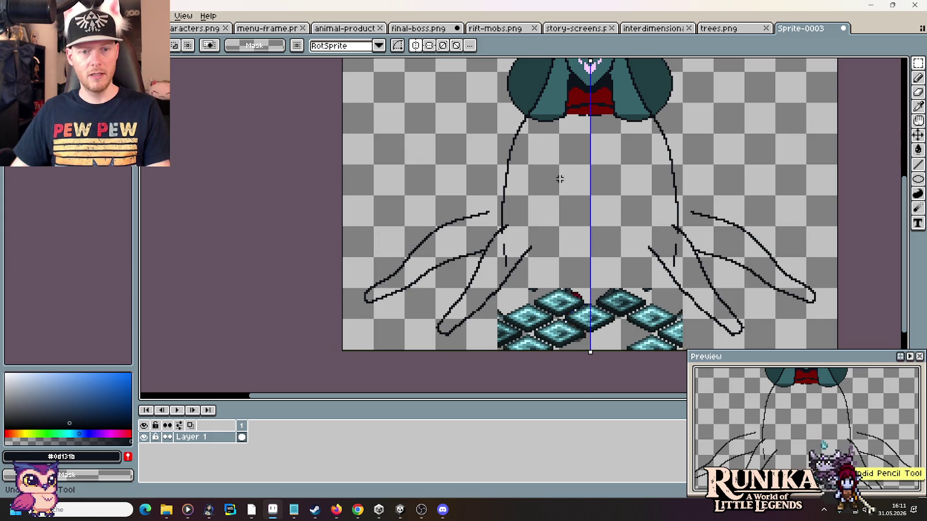
pyautogui.hotkey('ctrl', 'z')
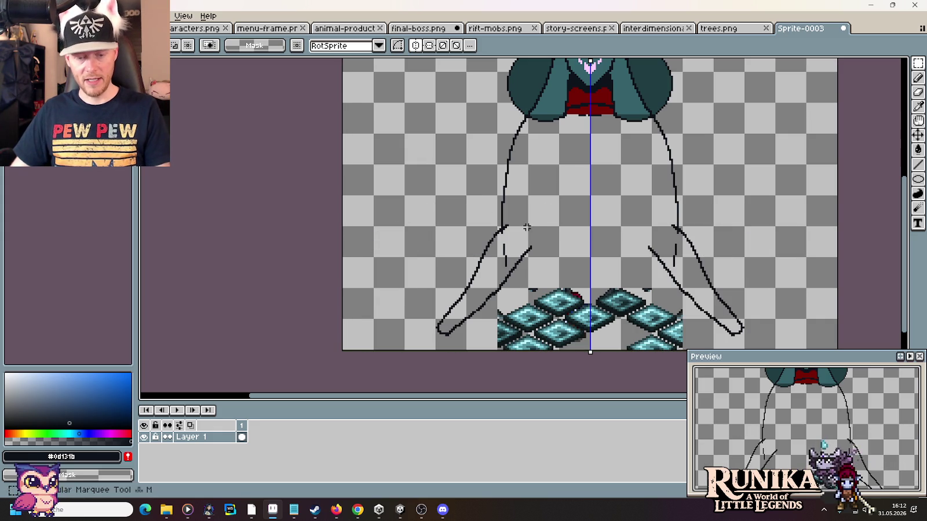
pyautogui.moveTo(473, 224); pyautogui.dragTo(530, 270)
pyautogui.press('Delete')
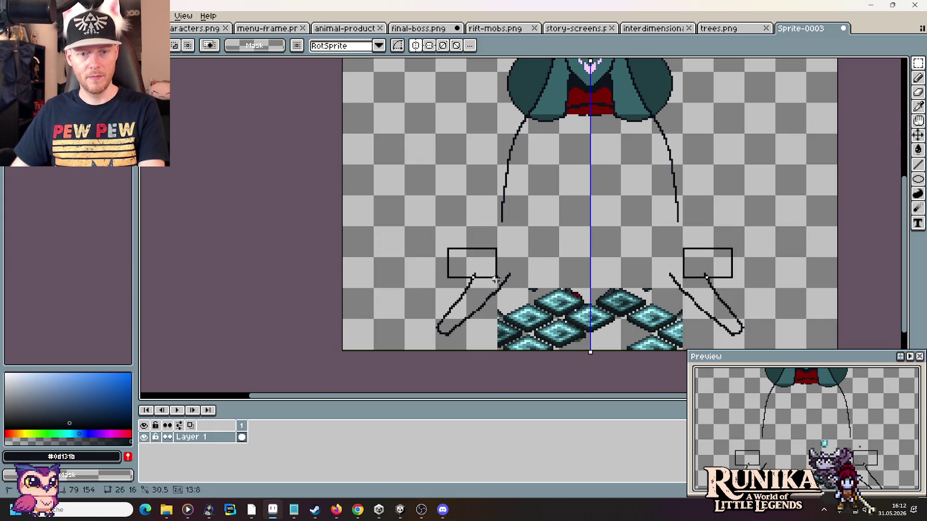
pyautogui.moveTo(416, 266); pyautogui.dragTo(490, 347)
pyautogui.press('Delete')
pyautogui.moveTo(491, 285); pyautogui.dragTo(488, 295)
pyautogui.press('Delete')
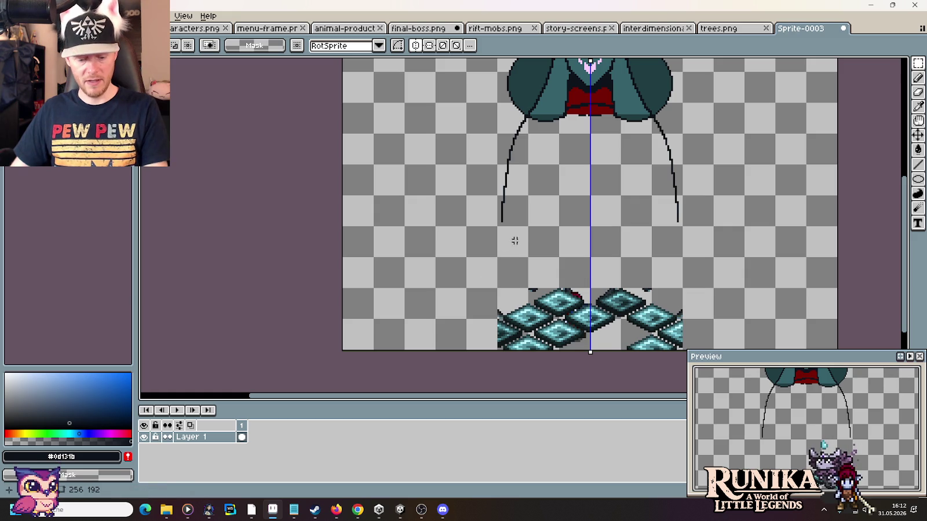
# Step: Recentre the view on the head and body, then switch to Chrome
pyautogui.scroll(2, 530, 233)
pyautogui.scroll(2, 511, 187)
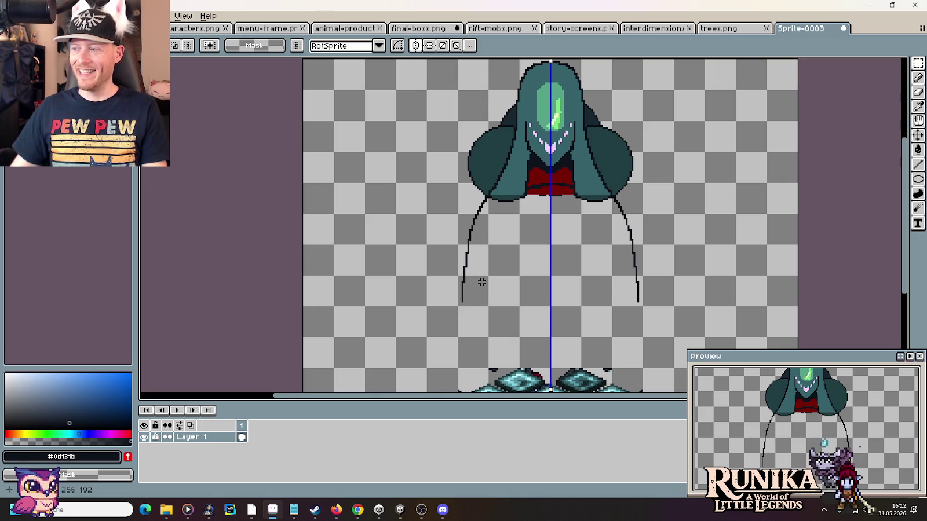
pyautogui.moveTo(511, 296)
pyautogui.mouseDown()
pyautogui.moveTo(552, 286)
pyautogui.moveTo(580, 240)
pyautogui.moveTo(573, 259)
pyautogui.mouseUp()
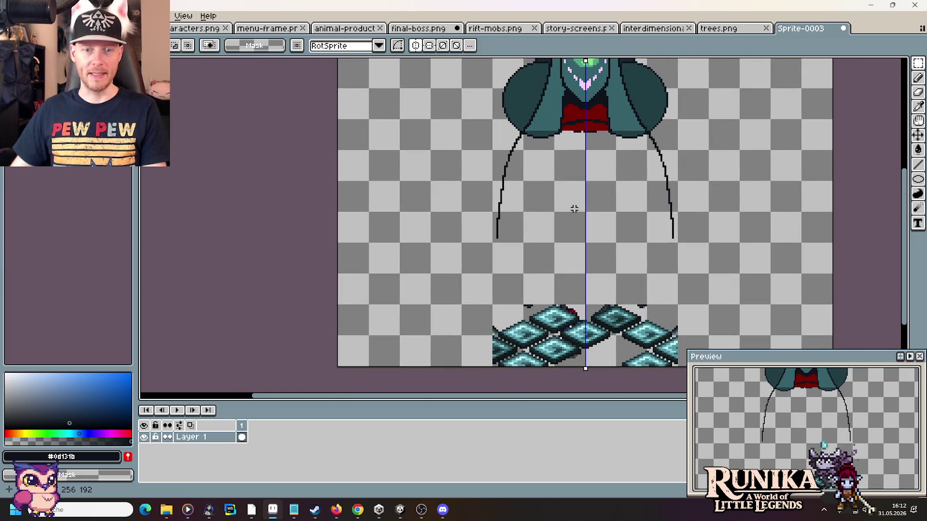
pyautogui.hotkey('alt', 'Tab')
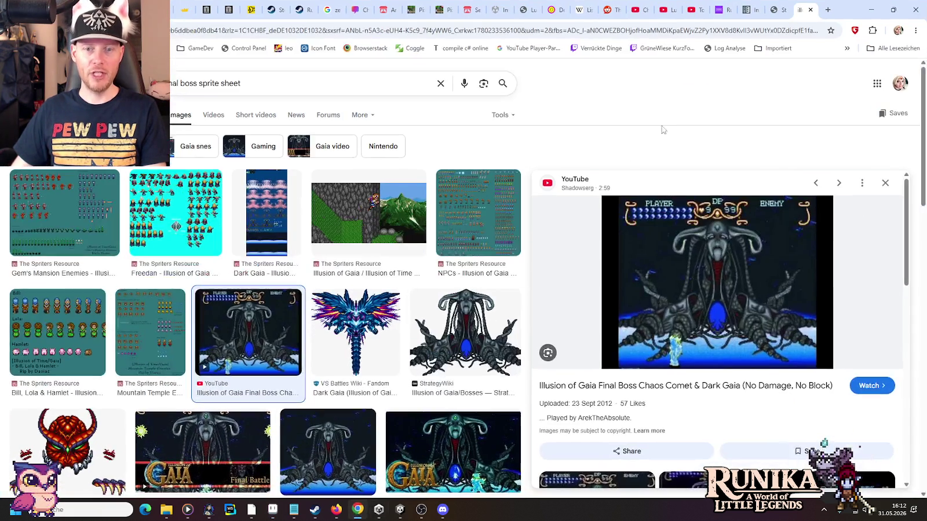
# Step: Search Google for 'evermore first boss' in a new tab
pyautogui.click(827, 10)
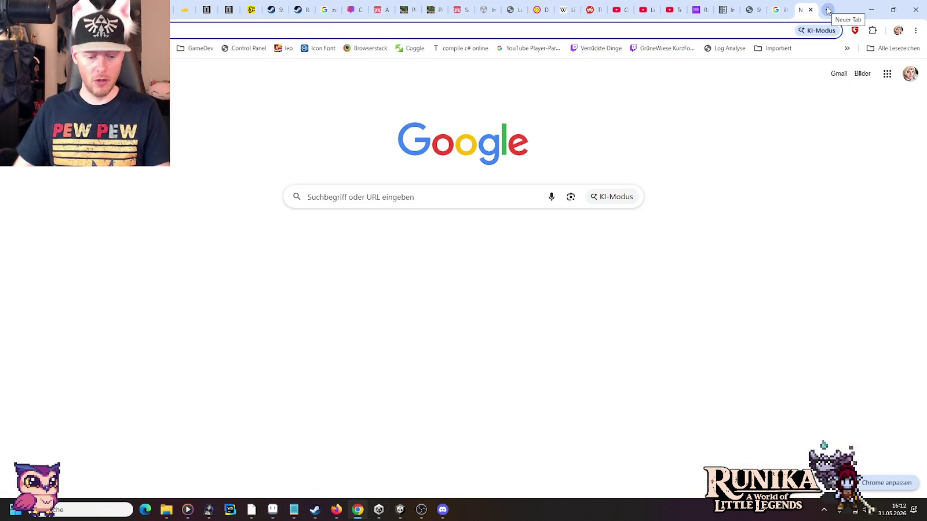
pyautogui.write('evermore')
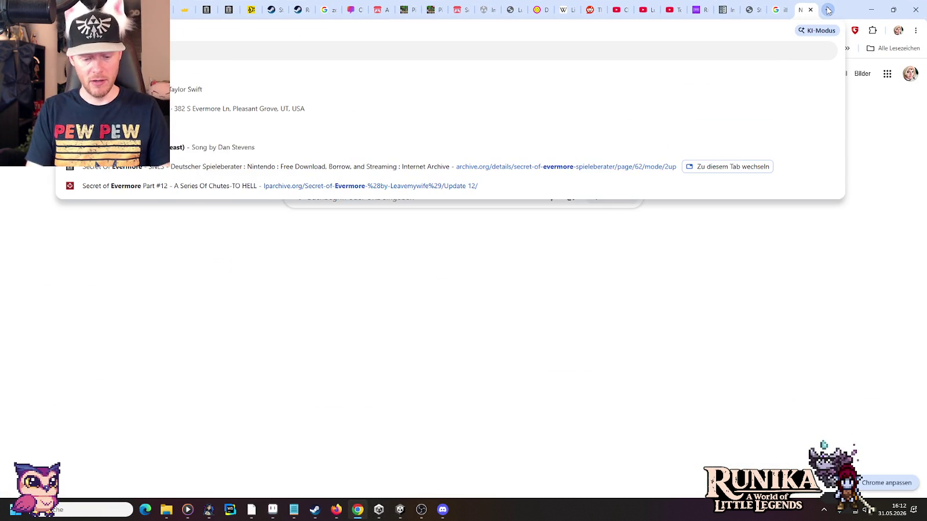
pyautogui.write(' b')
pyautogui.press('BackSpace')
pyautogui.write('first boss')
pyautogui.press('Return')
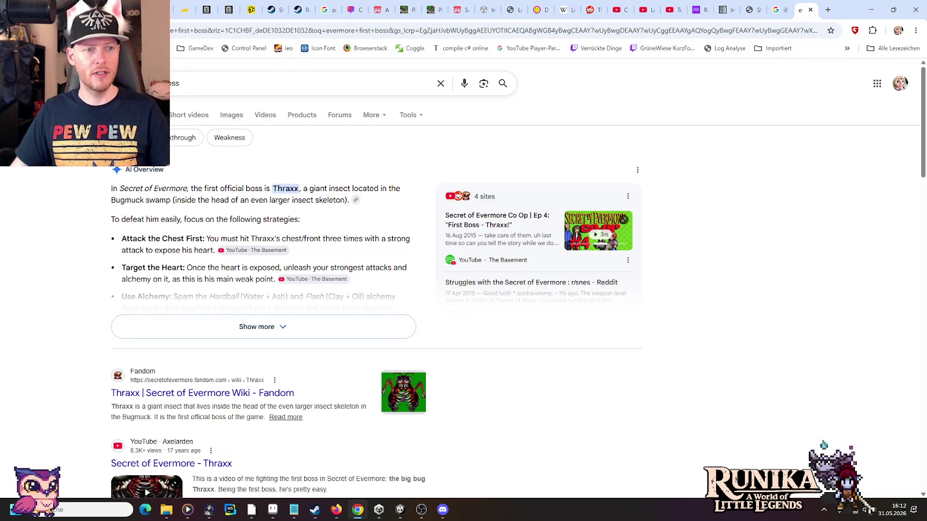
# Step: Preview the green-background Thraxx image result, then minimise Chrome
pyautogui.click(231, 116)
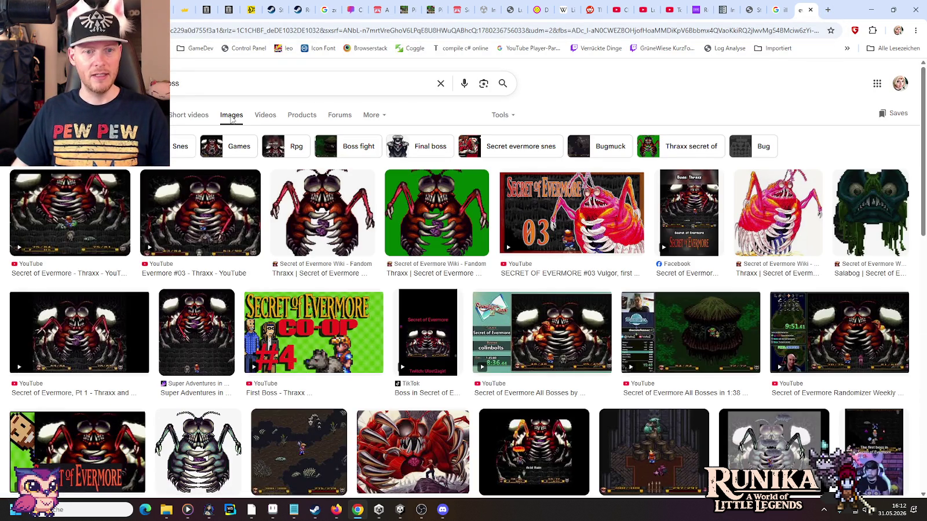
pyautogui.click(428, 217)
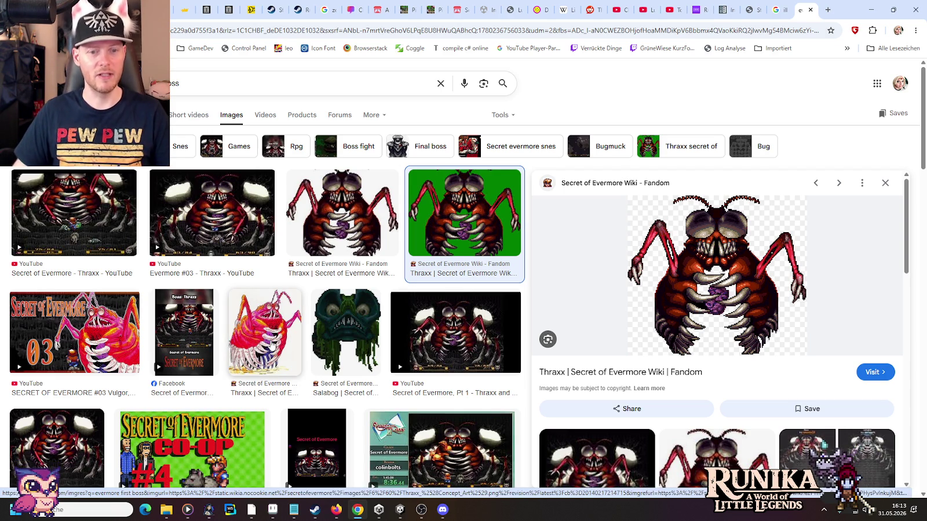
pyautogui.click(870, 10)
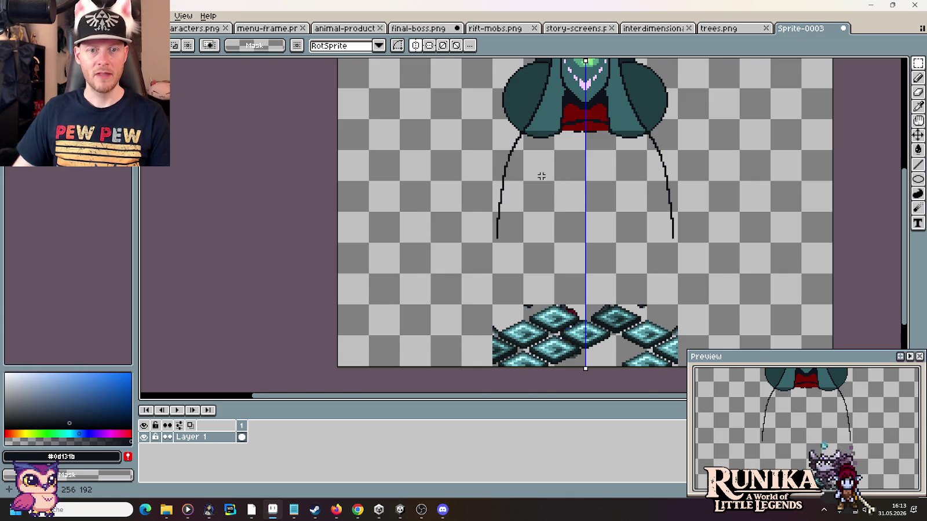
# Step: Pencil a mirrored inner pair of legs hanging below the body, then bring Chrome forward
pyautogui.moveTo(541, 175); pyautogui.dragTo(525, 210)
pyautogui.press('b')
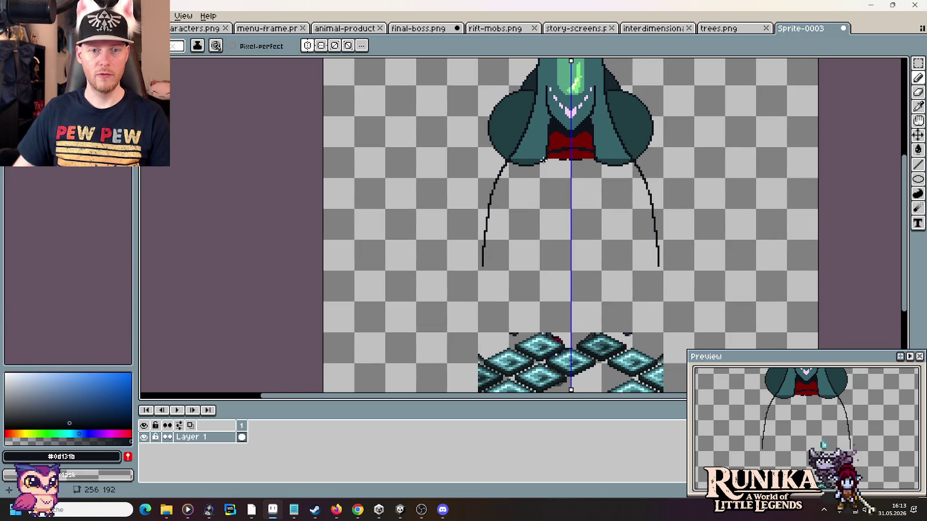
pyautogui.moveTo(542, 163); pyautogui.dragTo(533, 182)
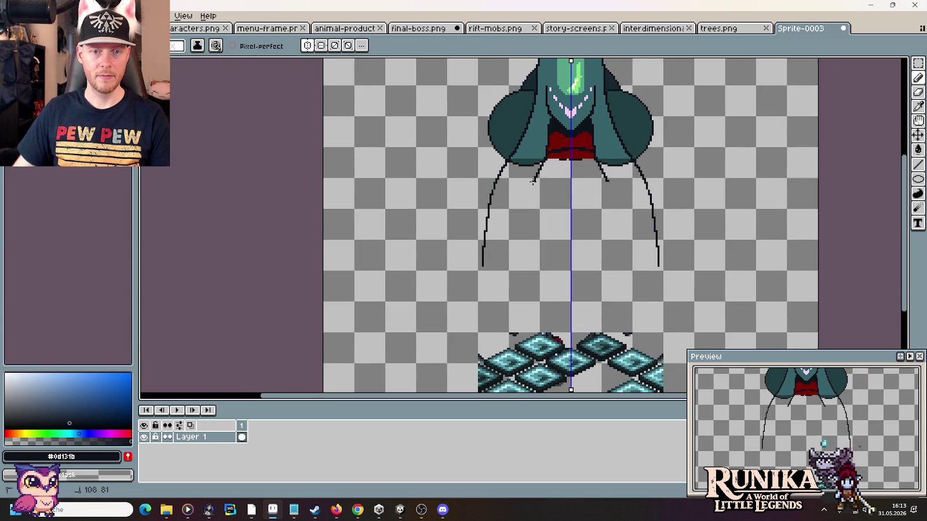
pyautogui.moveTo(519, 214); pyautogui.dragTo(505, 301)
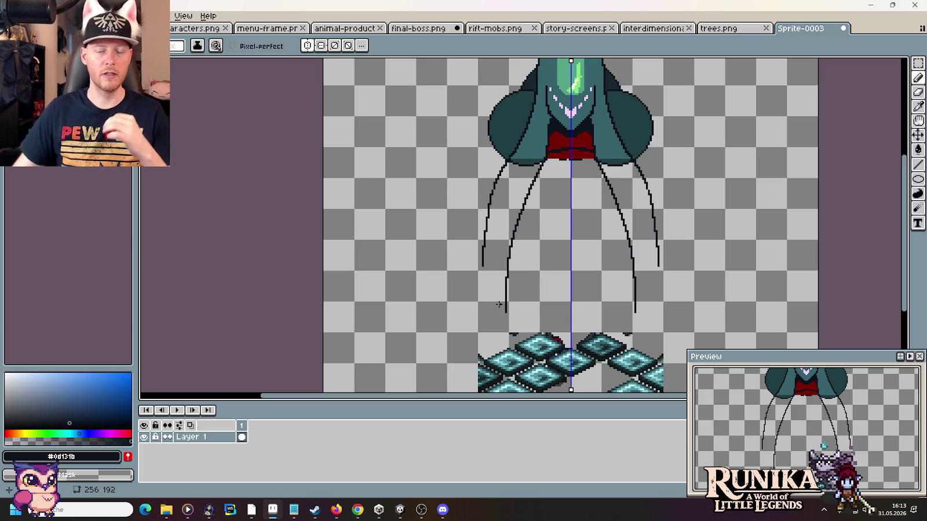
pyautogui.click(357, 510)
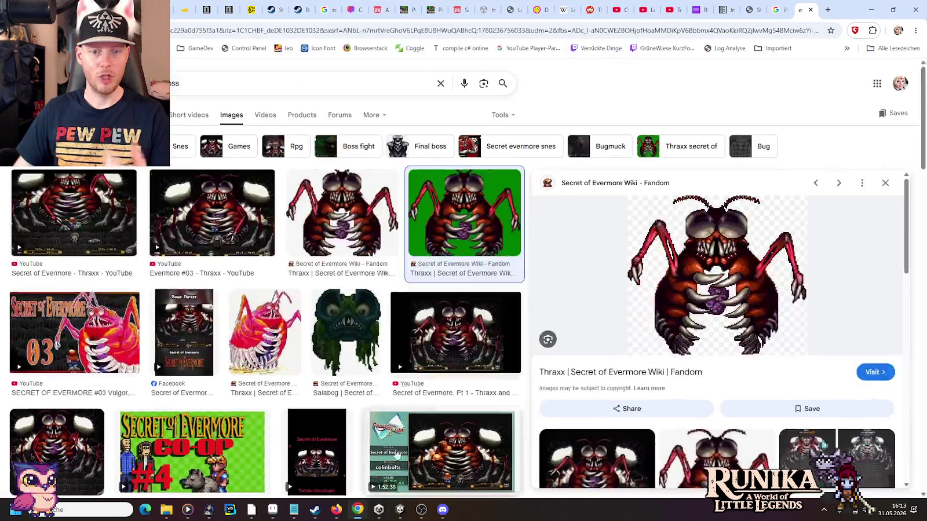
# Step: Search Google Images for League of Legends void creatures in a new tab
pyautogui.click(823, 7)
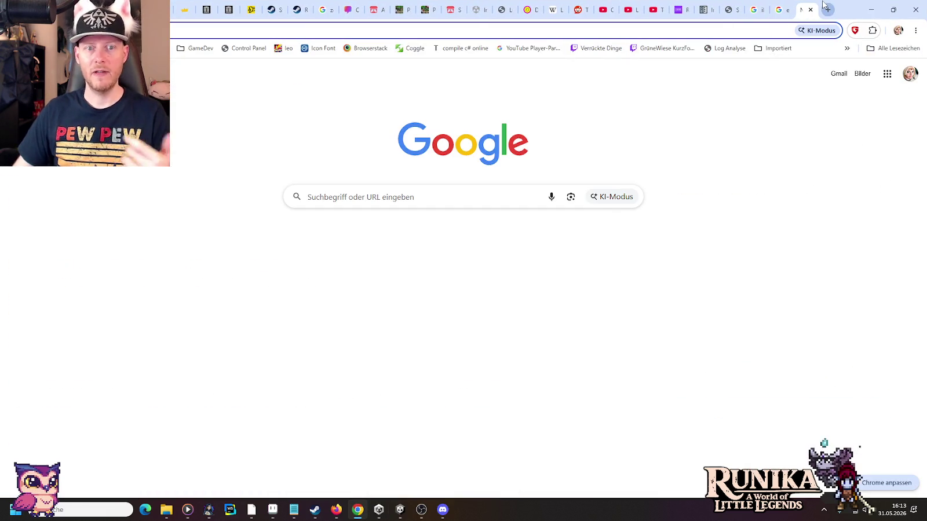
pyautogui.write('lea')
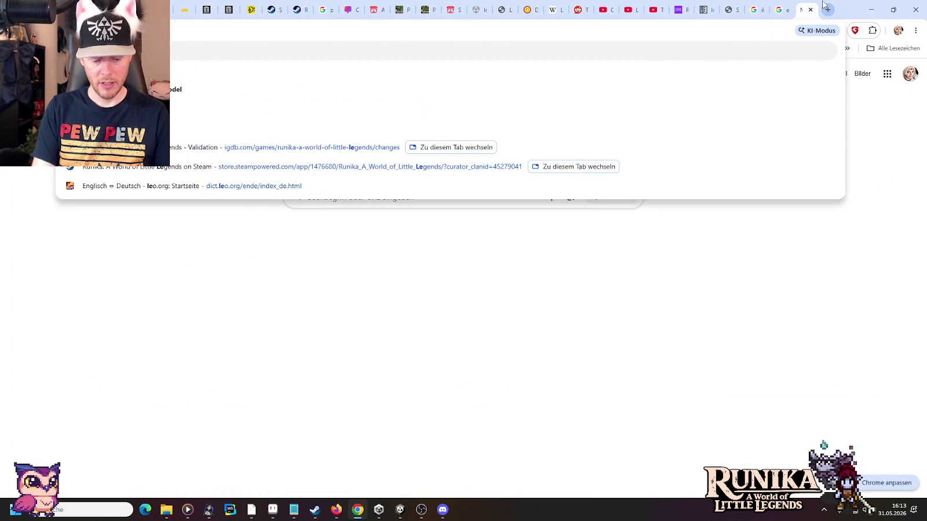
pyautogui.press('BackSpace')
pyautogui.press('BackSpace')
pyautogui.write('ol void creatures')
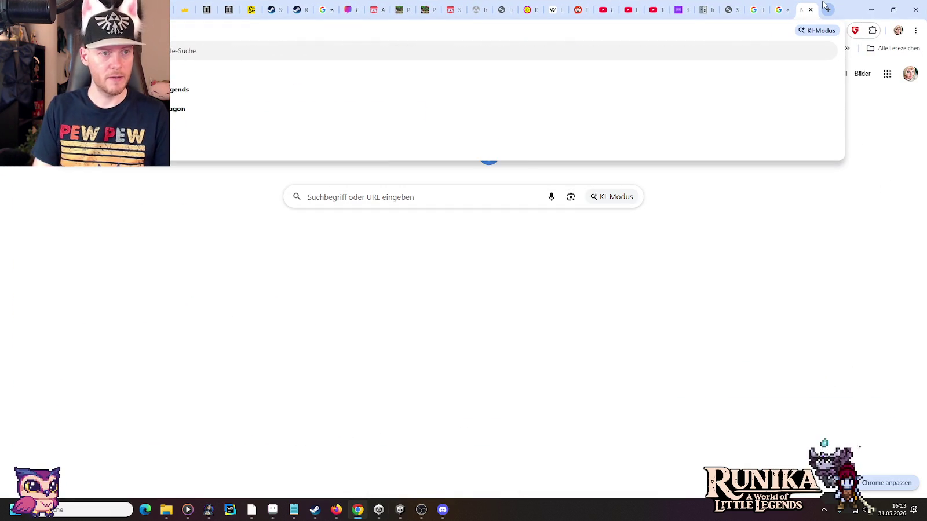
pyautogui.press('Return')
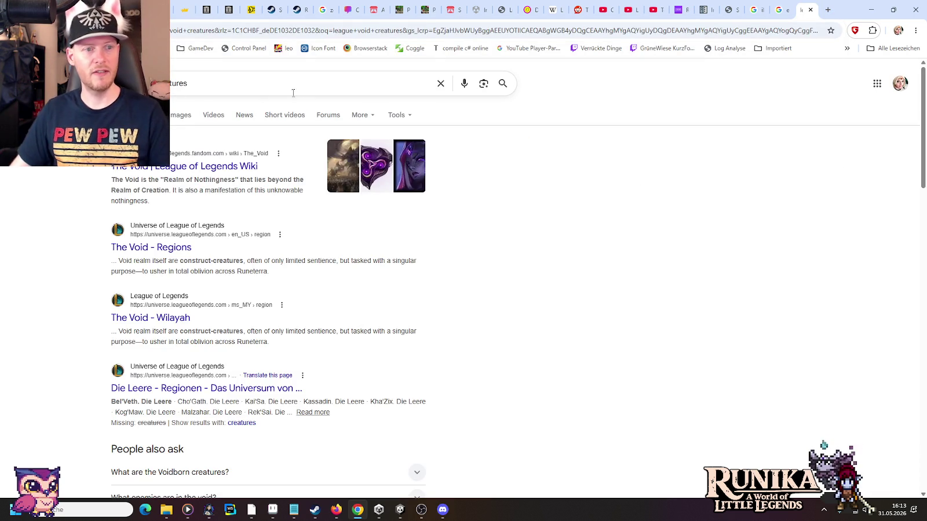
pyautogui.click(172, 120)
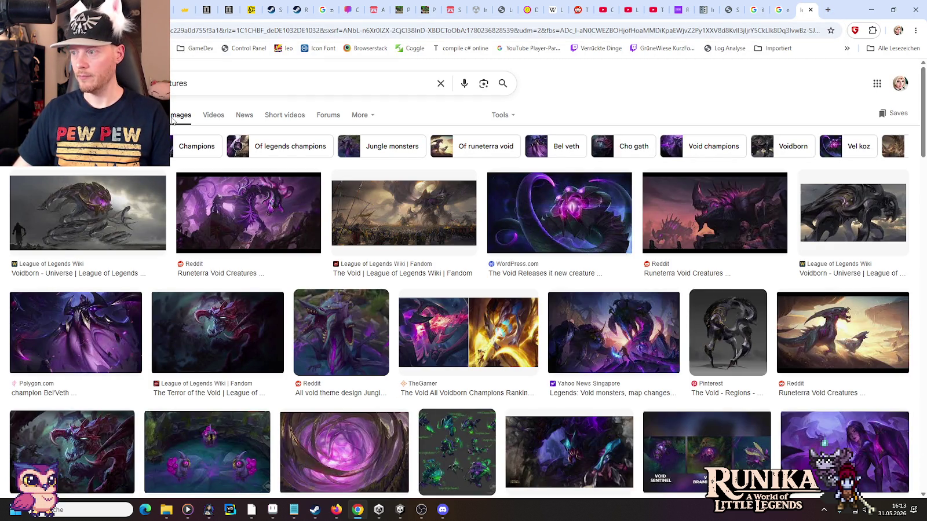
pyautogui.hotkey('alt', 'Tab')
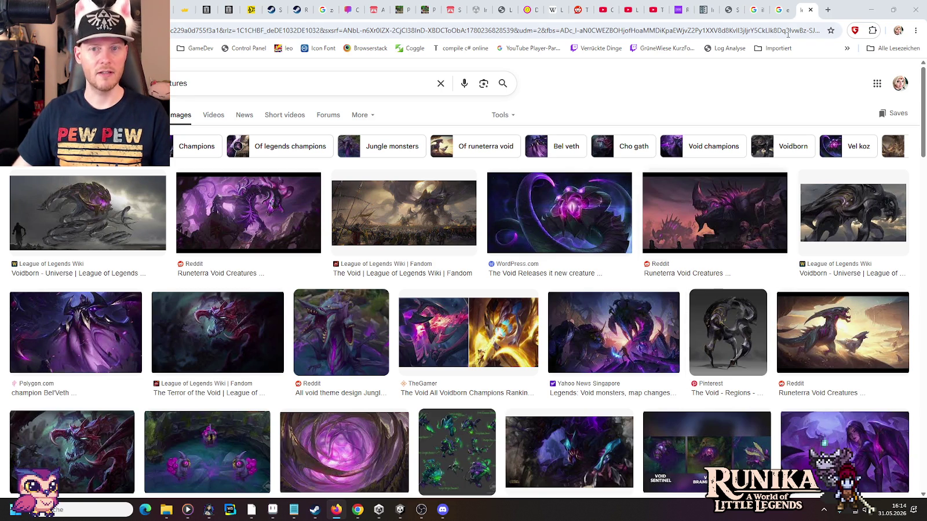
# Step: Load the copied Twitch clip link in a new tab
pyautogui.click(826, 9)
pyautogui.hotkey('ctrl', 'v')
pyautogui.press('Return')
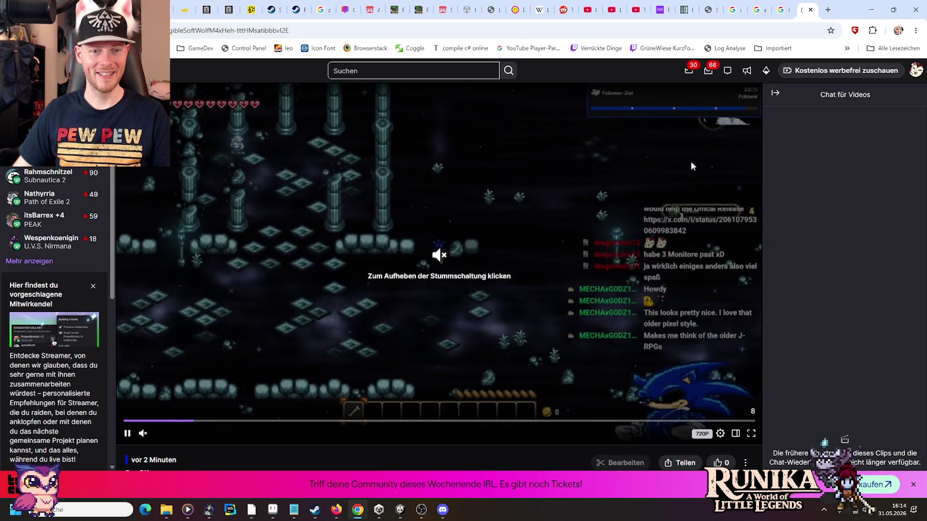
# Step: Unmute and watch the Bug Rift clip, close its tab and minimise Chrome
pyautogui.click(148, 435)
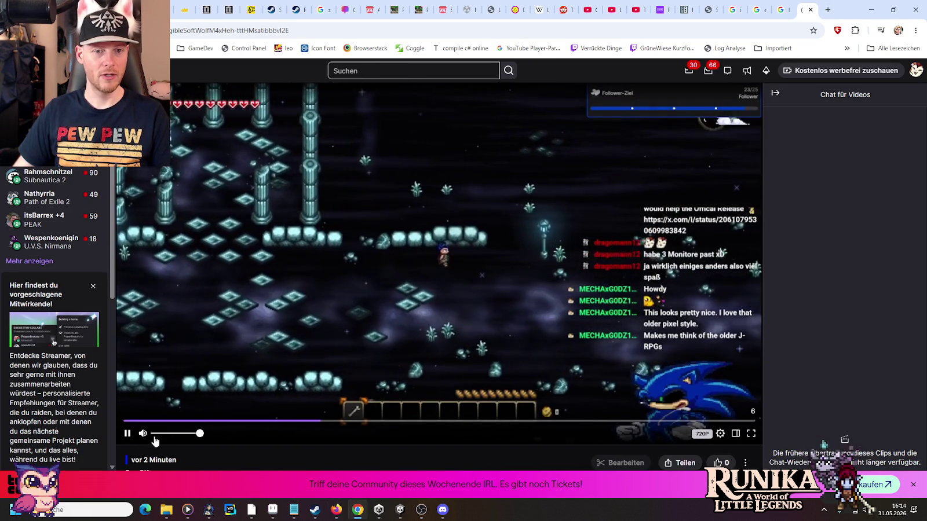
pyautogui.scroll(-1, 164, 439)
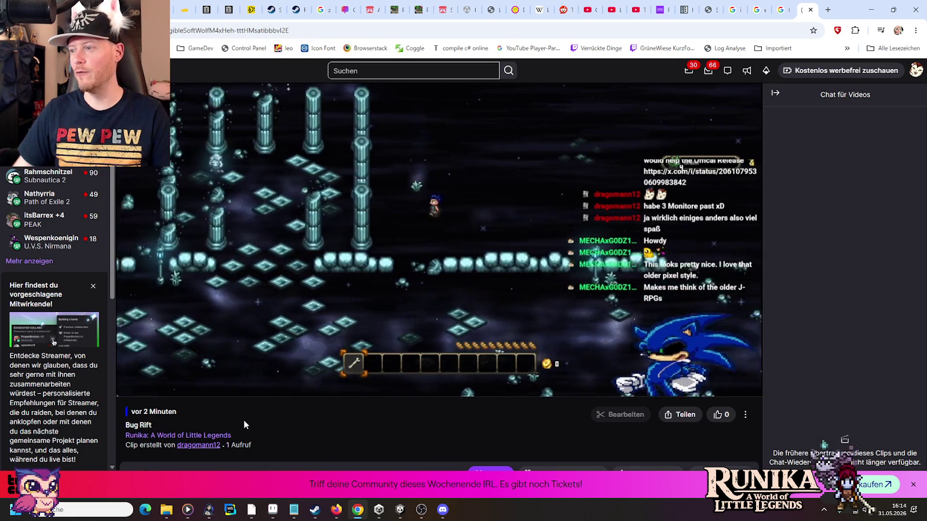
pyautogui.click(810, 10)
pyautogui.click(871, 10)
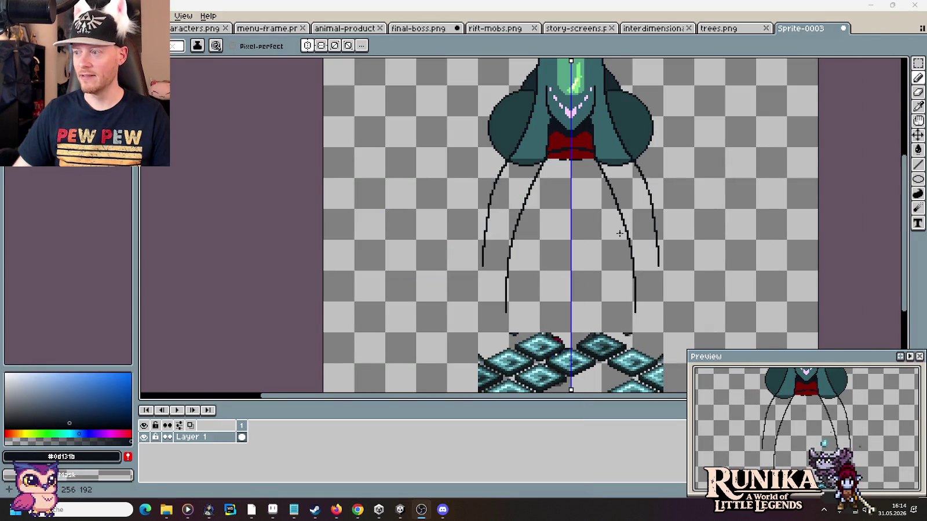
# Step: Bring Chrome forward and reopen the closed Twitch clip tab
pyautogui.moveTo(619, 200); pyautogui.dragTo(598, 203)
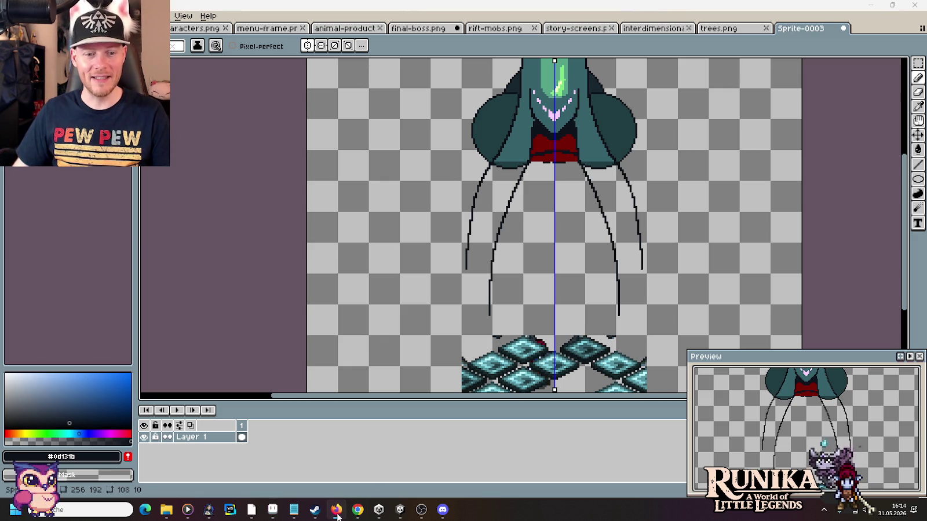
pyautogui.click(357, 509)
pyautogui.rightClick(849, 12)
pyautogui.click(808, 76)
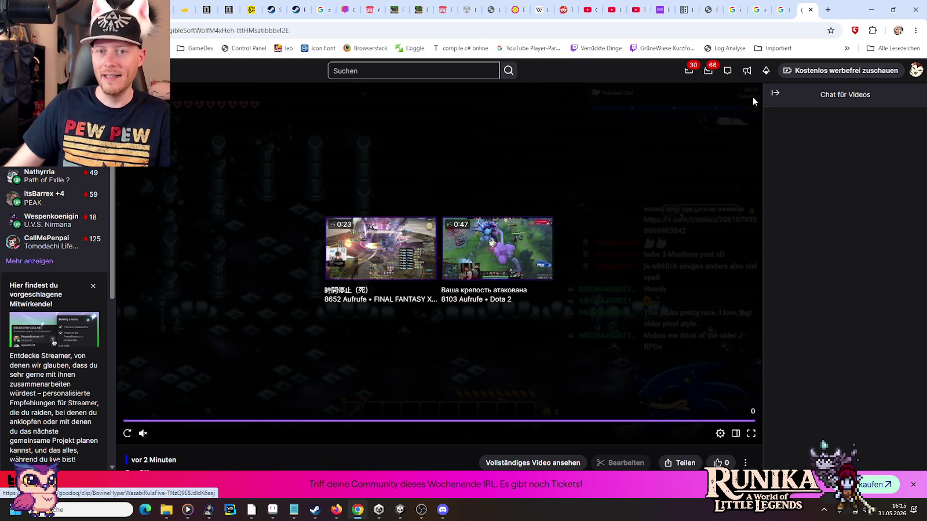
# Step: Close the Twitch tab again and minimise Chrome
pyautogui.click(810, 10)
pyautogui.click(870, 10)
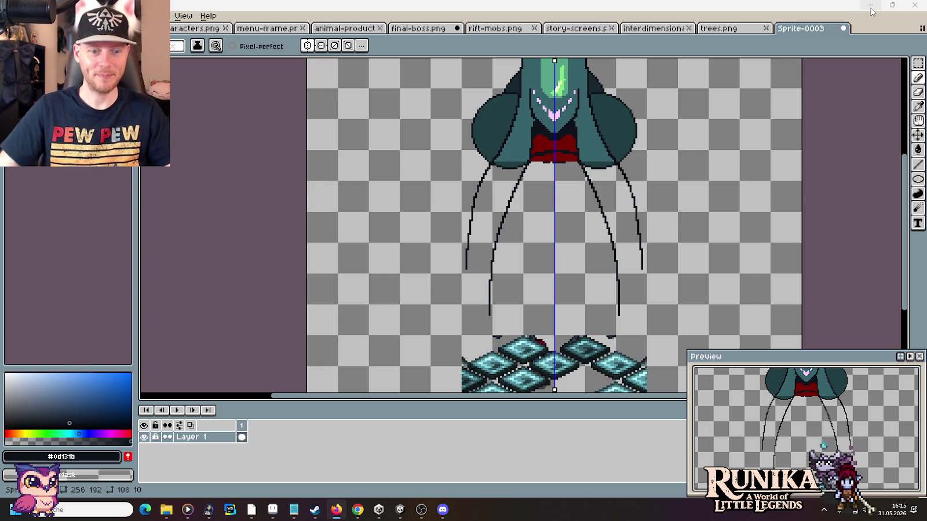
# Step: Bring the Chrome window with the void creatures image results to the front
pyautogui.click(357, 509)
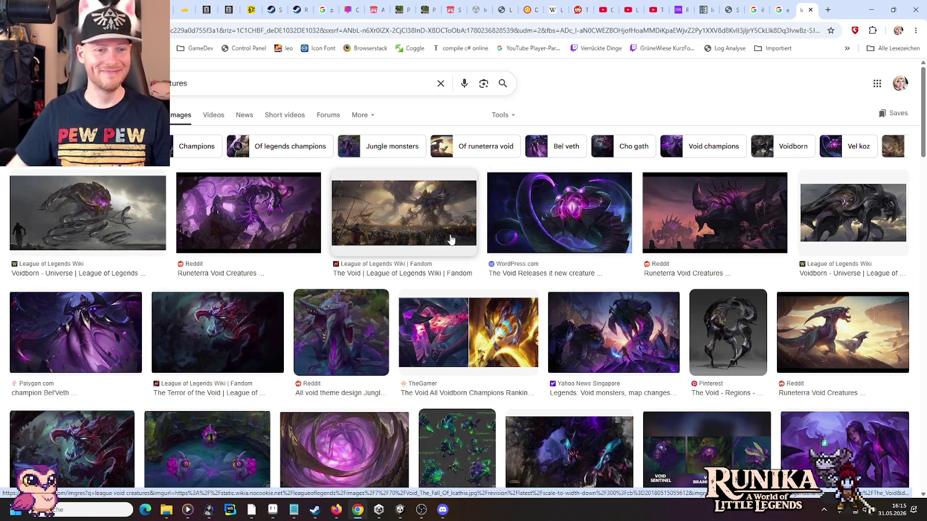
# Step: Preview the Runeterra Void Creatures image, glance at the Thraxx tab, then return to Aseprite
pyautogui.click(313, 227)
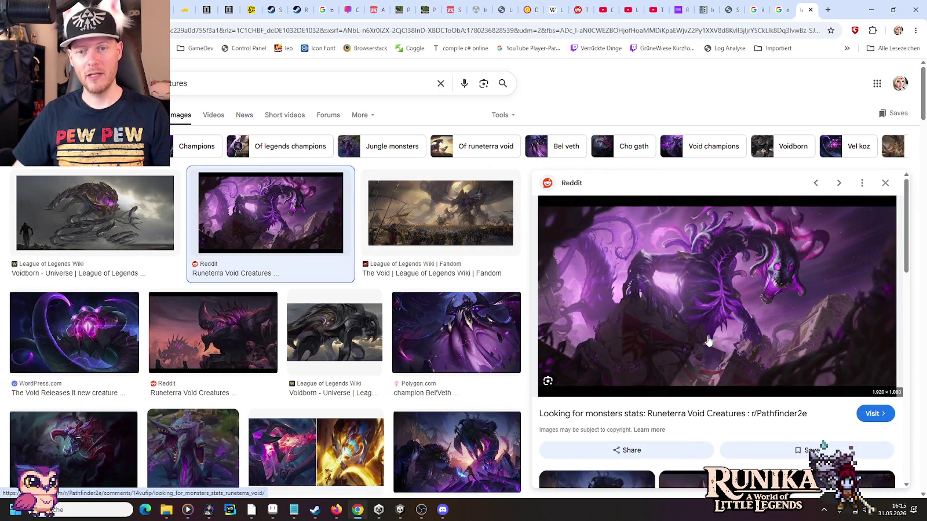
pyautogui.hotkey('ctrl', 'shift', 'Tab')
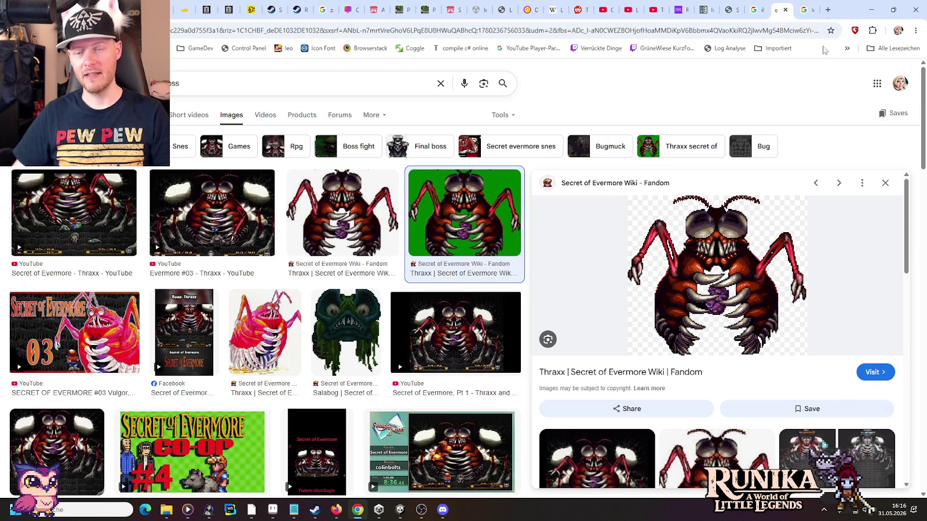
pyautogui.click(816, 9)
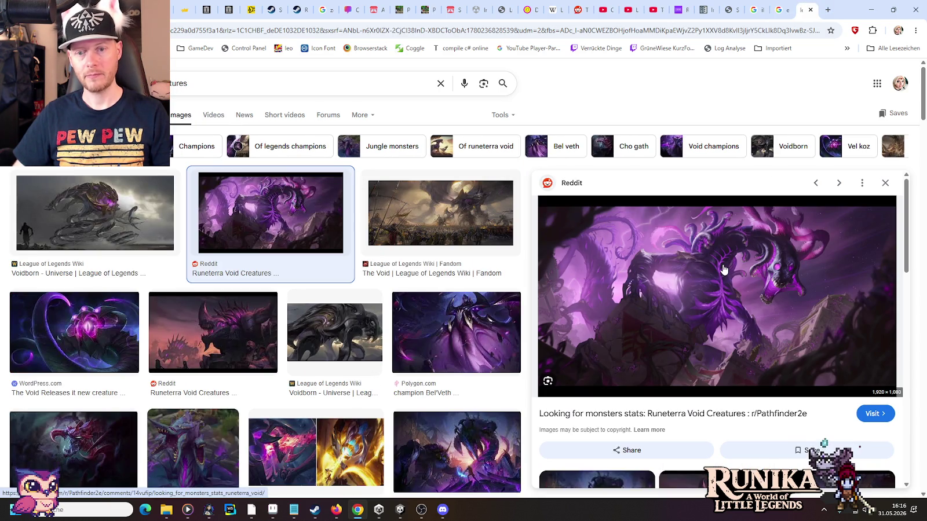
pyautogui.hotkey('alt', 'Tab')
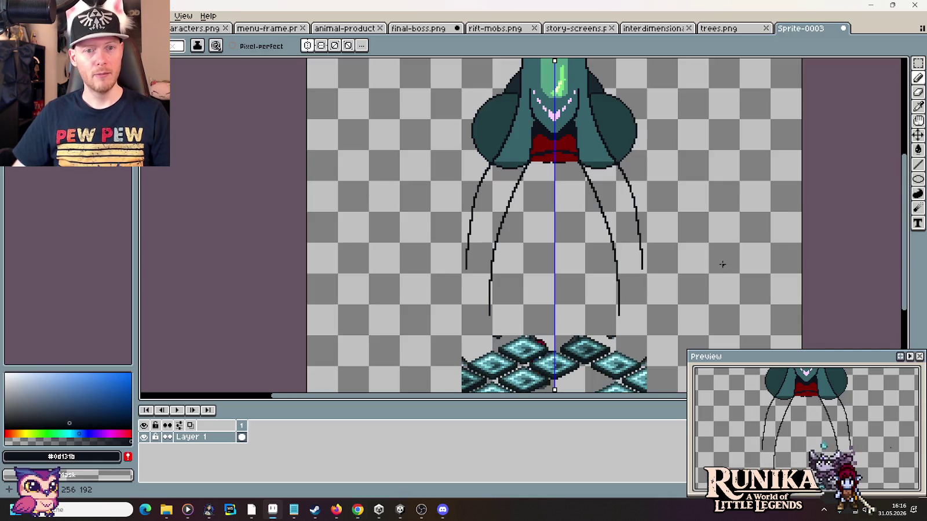
# Step: Undo the inner leg pair and delete the outer leg pair with a rectangular marquee
pyautogui.hotkey('ctrl', 'z')
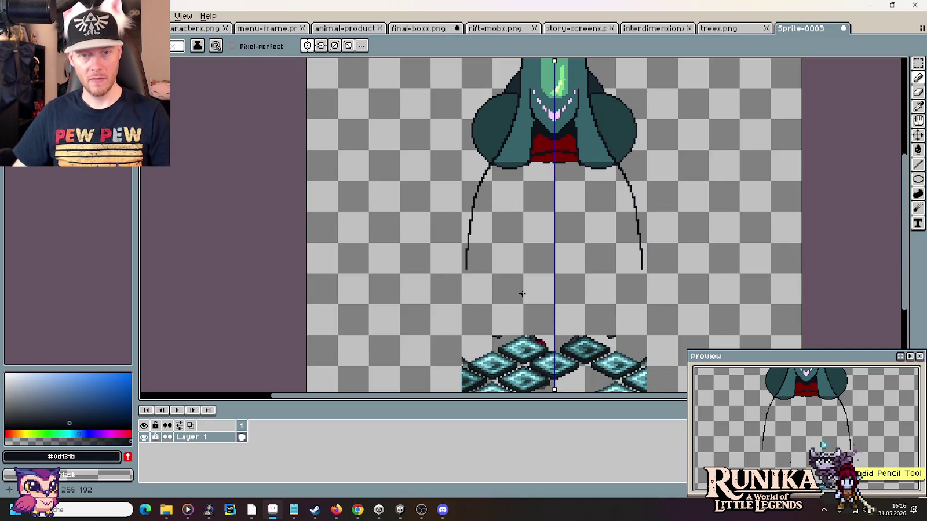
pyautogui.press('m')
pyautogui.moveTo(492, 167); pyautogui.dragTo(441, 274)
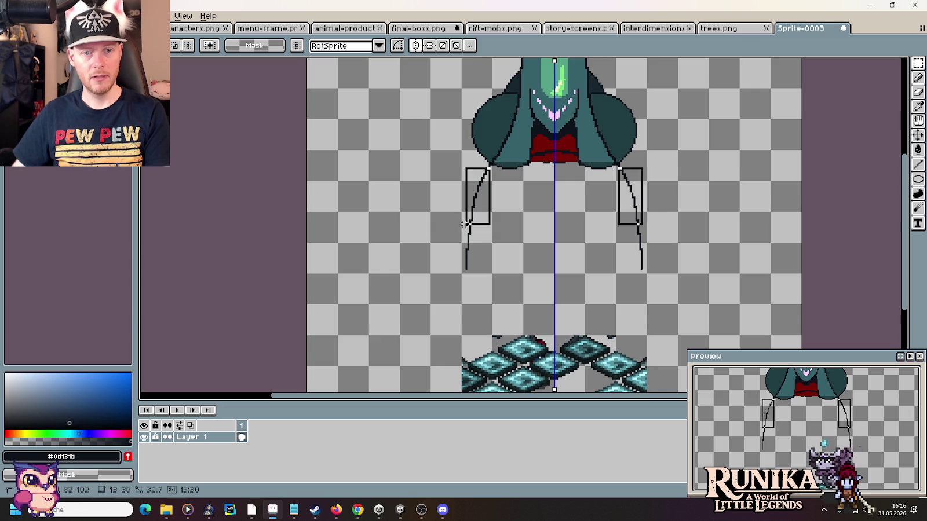
pyautogui.press('Delete')
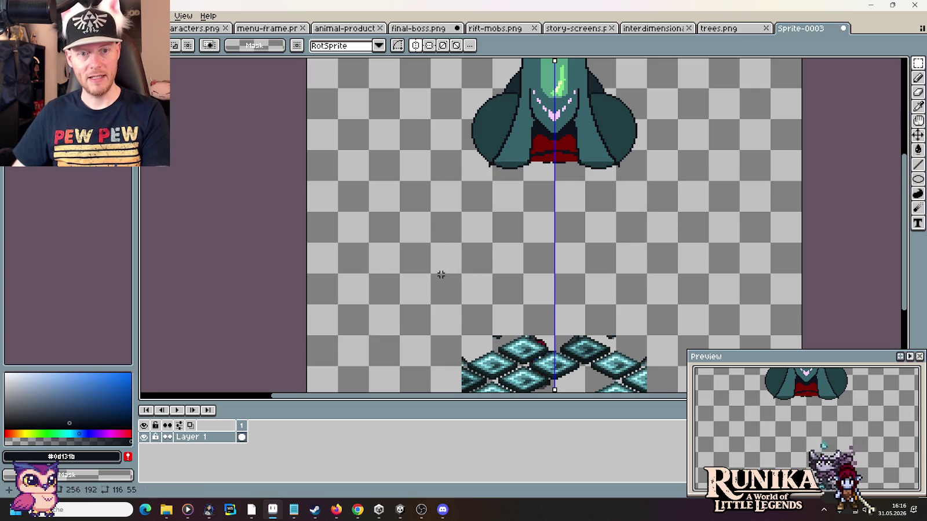
pyautogui.press('b')
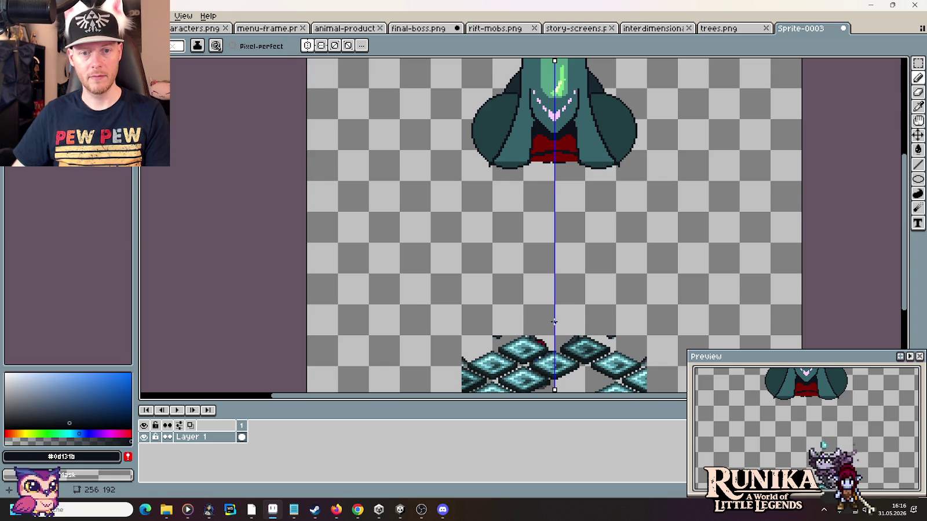
# Step: Replace a trial pear-shaped outline with a mirrored bowl-shaped arc extending upward on both sides
pyautogui.moveTo(507, 317); pyautogui.dragTo(494, 311)
pyautogui.moveTo(466, 282)
pyautogui.mouseDown()
pyautogui.moveTo(461, 218)
pyautogui.moveTo(487, 168)
pyautogui.moveTo(469, 203)
pyautogui.mouseUp()
pyautogui.hotkey('ctrl', 'z')
pyautogui.hotkey('ctrl', 'z')
pyautogui.moveTo(553, 317)
pyautogui.mouseDown()
pyautogui.moveTo(476, 295)
pyautogui.moveTo(462, 272)
pyautogui.mouseUp()
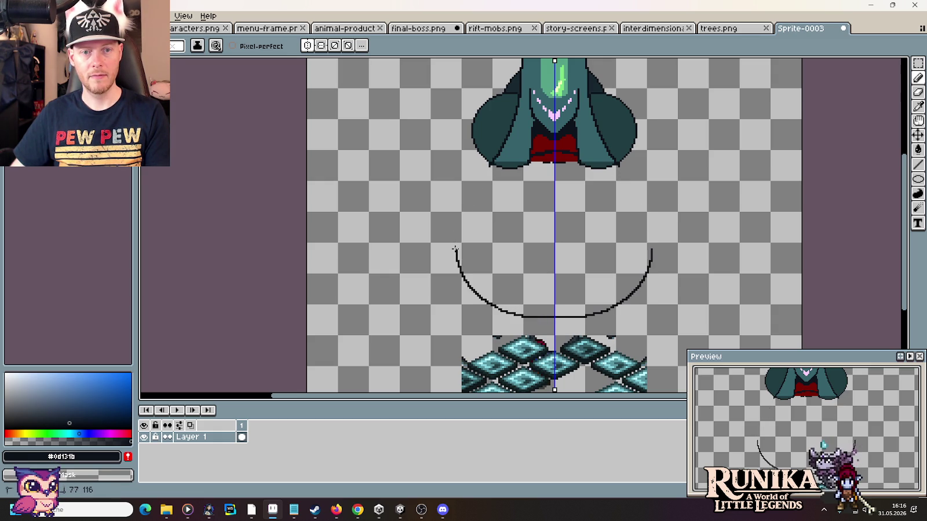
pyautogui.moveTo(456, 220); pyautogui.dragTo(470, 196)
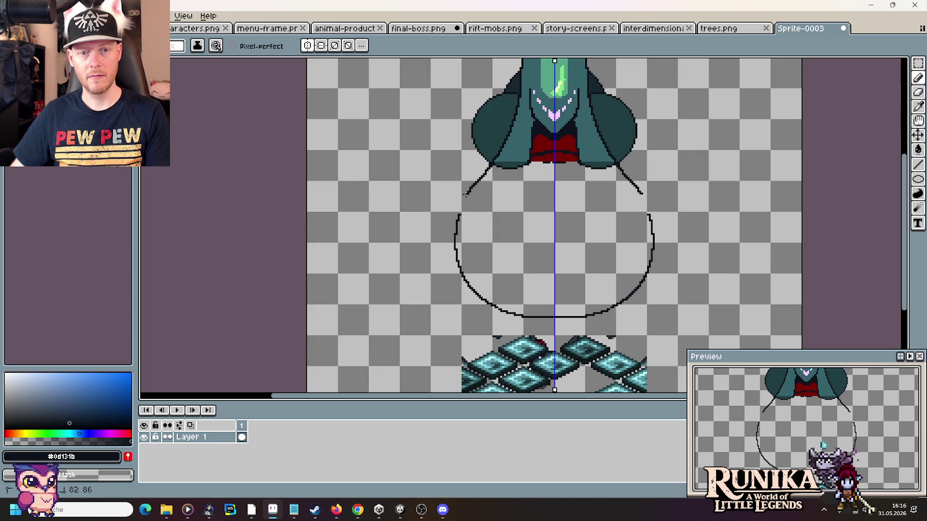
# Step: Drop the strokes linking the arc to the cape and draw mirrored inner curves rising from the bottom
pyautogui.moveTo(466, 200); pyautogui.dragTo(481, 178)
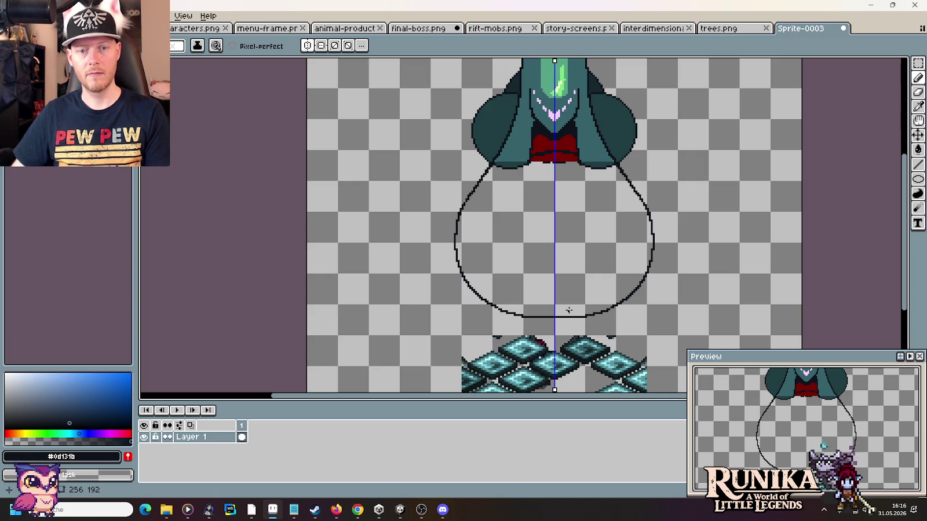
pyautogui.click(526, 169)
pyautogui.moveTo(511, 200)
pyautogui.mouseDown()
pyautogui.moveTo(505, 252)
pyautogui.moveTo(518, 294)
pyautogui.moveTo(540, 316)
pyautogui.mouseUp()
pyautogui.hotkey('ctrl', 'z')
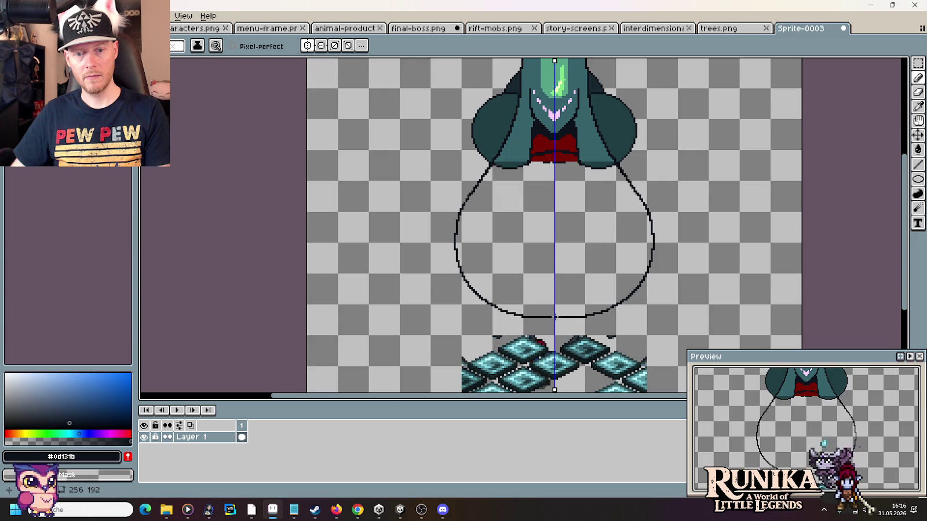
pyautogui.moveTo(551, 317)
pyautogui.mouseDown()
pyautogui.moveTo(501, 258)
pyautogui.moveTo(525, 190)
pyautogui.mouseUp()
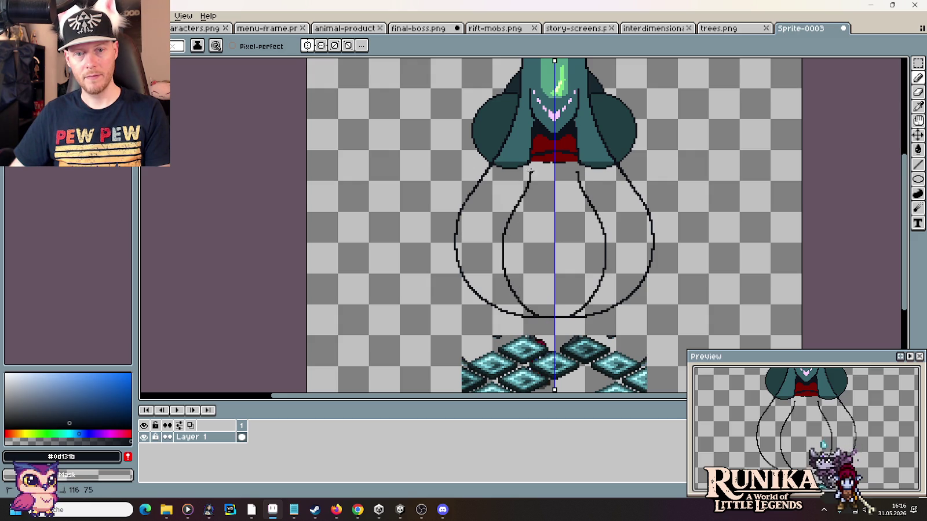
# Step: Try several mirrored strokes linking the inner curves to the body, undoing each attempt
pyautogui.hotkey('ctrl', 'z')
pyautogui.hotkey('ctrl', 'z')
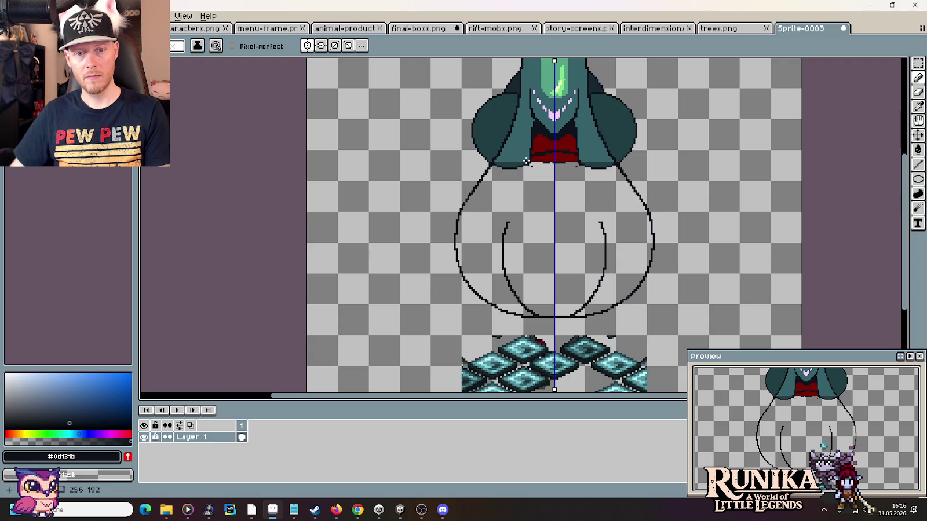
pyautogui.moveTo(528, 162)
pyautogui.mouseDown()
pyautogui.moveTo(509, 220)
pyautogui.moveTo(527, 168)
pyautogui.mouseUp()
pyautogui.hotkey('ctrl', 'z')
pyautogui.hotkey('ctrl', 'z')
pyautogui.hotkey('ctrl', 'z')
pyautogui.hotkey('ctrl', 'z')
pyautogui.hotkey('ctrl', 'z')
pyautogui.press('b')
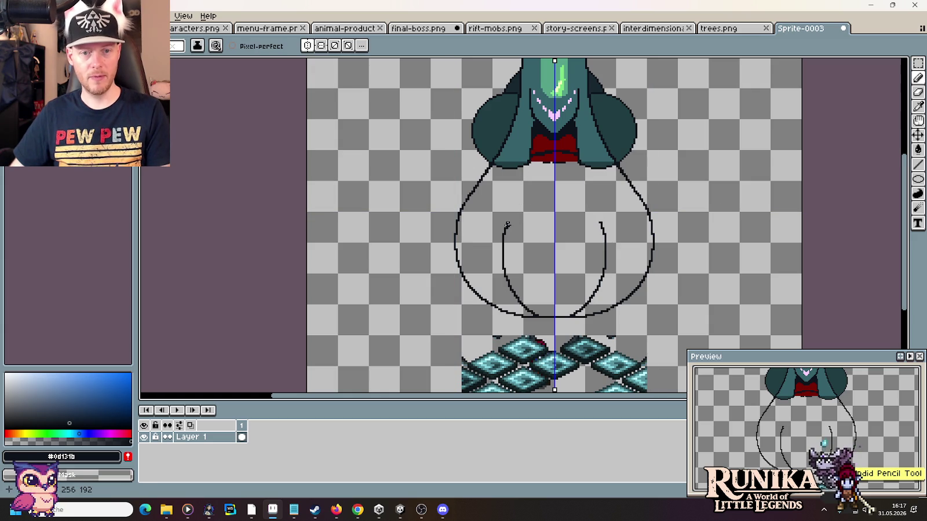
pyautogui.moveTo(505, 225); pyautogui.dragTo(514, 203)
pyautogui.hotkey('ctrl', 'z')
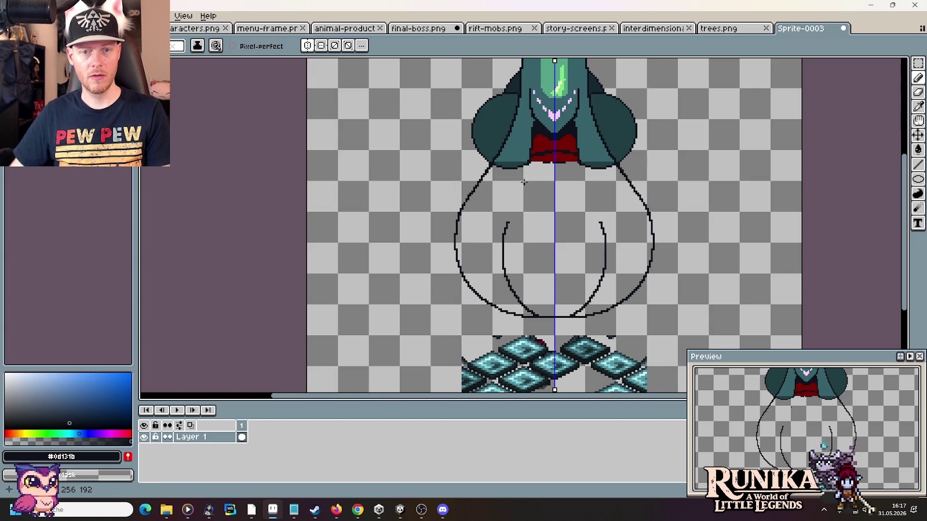
pyautogui.moveTo(526, 169); pyautogui.dragTo(507, 221)
pyautogui.hotkey('ctrl', 'z')
pyautogui.moveTo(526, 179); pyautogui.dragTo(510, 220)
pyautogui.hotkey('ctrl', 'z')
pyautogui.moveTo(528, 163); pyautogui.dragTo(515, 214)
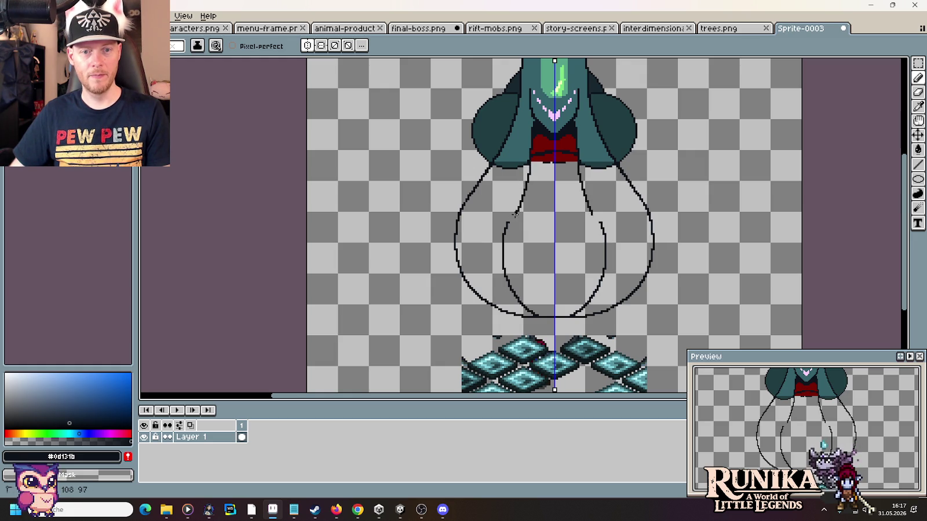
pyautogui.hotkey('ctrl', 'z')
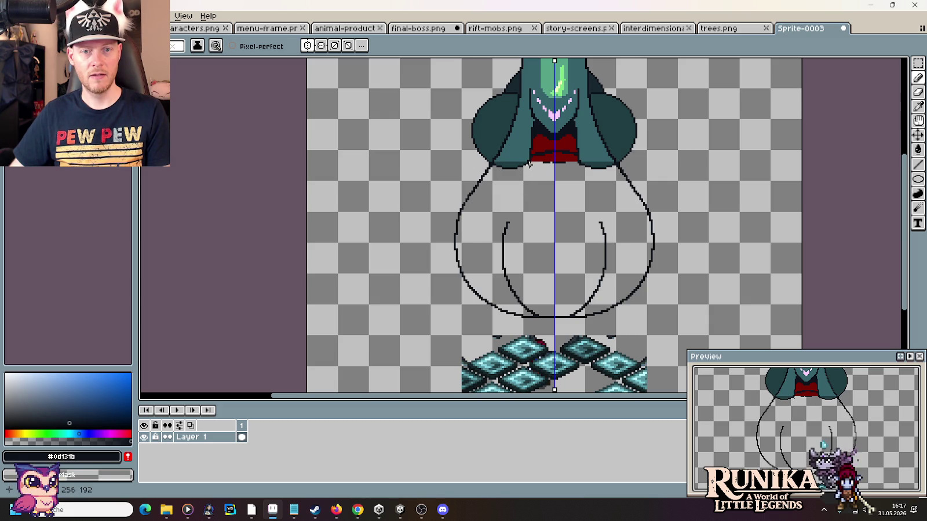
# Step: Draw the final mirrored inner strokes up to meet the body, then bring up the browser references
pyautogui.moveTo(528, 168); pyautogui.dragTo(511, 217)
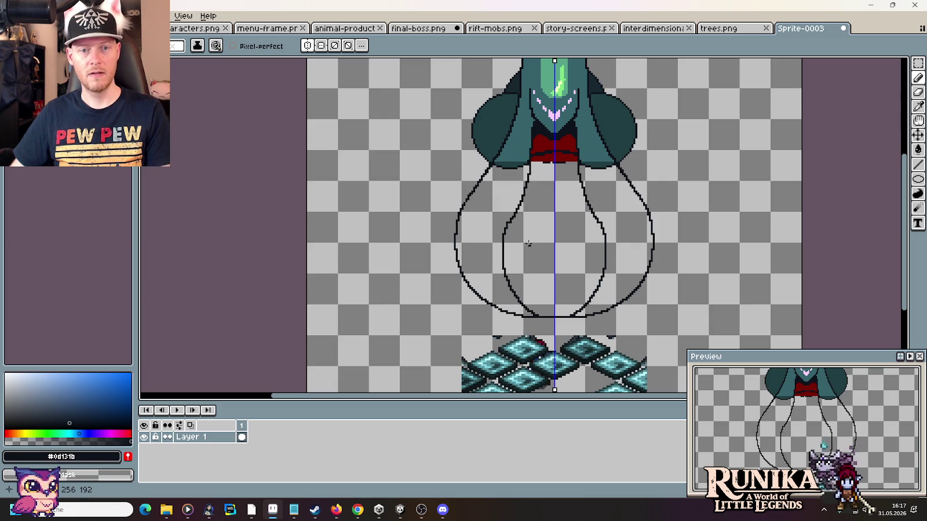
pyautogui.moveTo(521, 202); pyautogui.dragTo(506, 224)
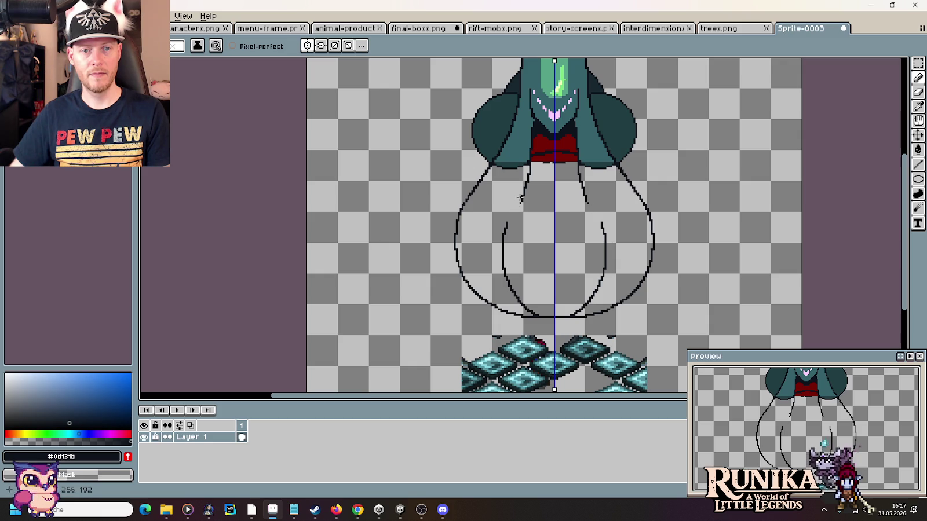
pyautogui.moveTo(520, 197)
pyautogui.mouseDown()
pyautogui.moveTo(505, 227)
pyautogui.moveTo(519, 204)
pyautogui.mouseUp()
pyautogui.hotkey('ctrl', 'z')
pyautogui.hotkey('ctrl', 'z')
pyautogui.hotkey('ctrl', 'z')
pyautogui.hotkey('ctrl', 'z')
pyautogui.hotkey('ctrl', 'z')
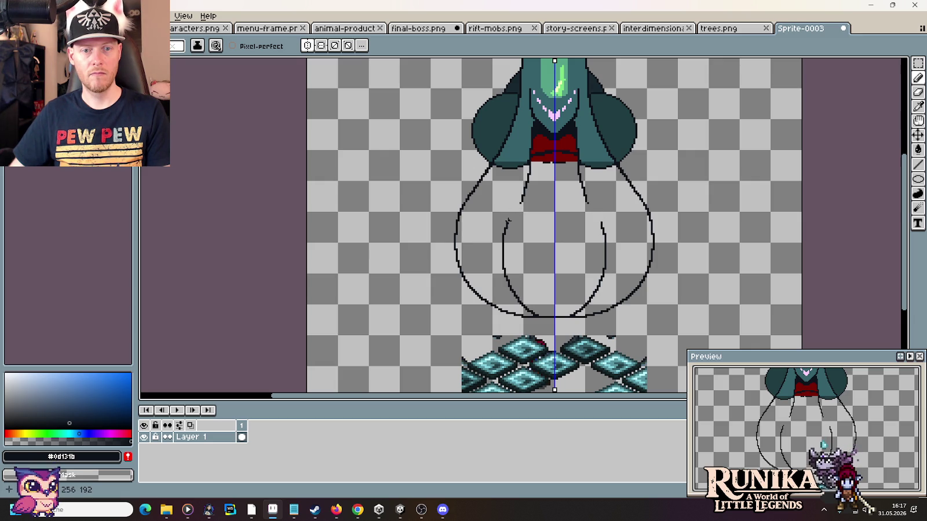
pyautogui.moveTo(508, 220); pyautogui.dragTo(520, 200)
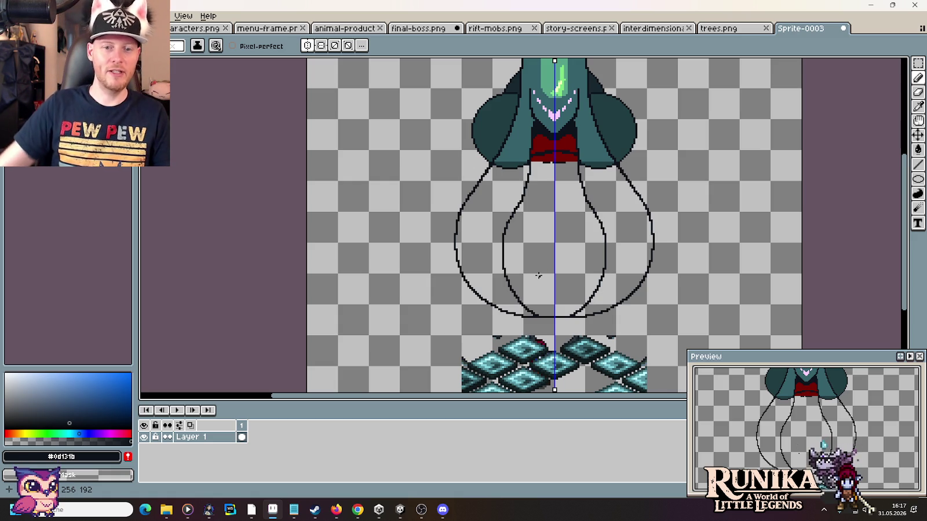
pyautogui.hotkey('alt', 'Tab')
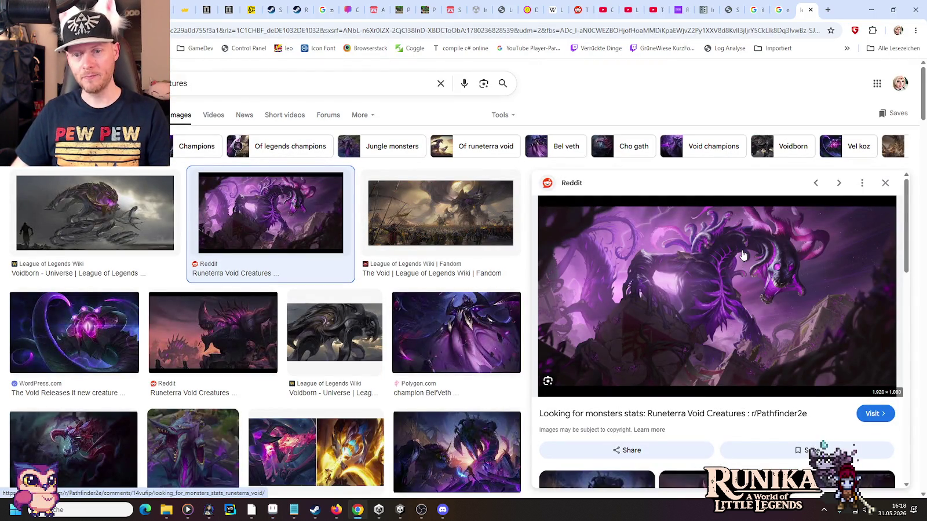
# Step: Switch from Chrome back to Sprite-0003 in Aseprite
pyautogui.hotkey('alt', 'Tab')
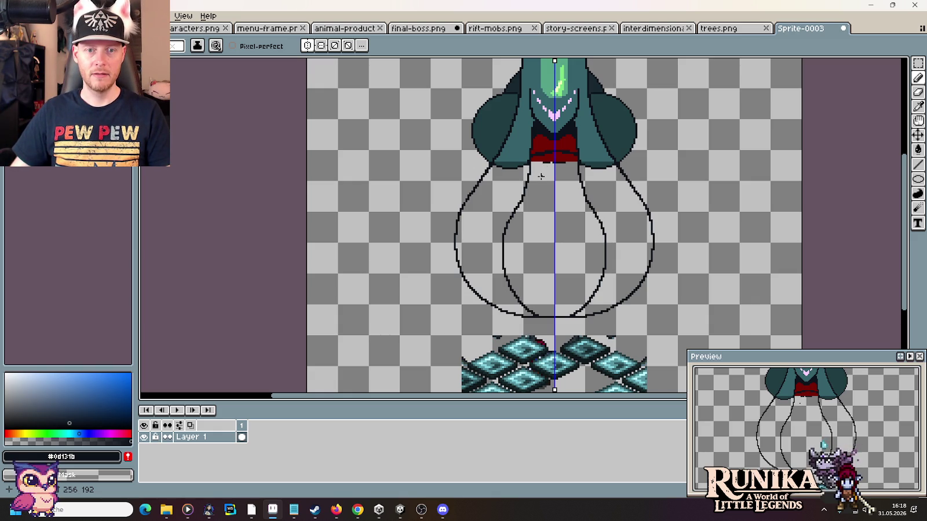
# Step: Place one dark pencil pixel on the sprite, then return to the void creature image results
pyautogui.click(537, 239)
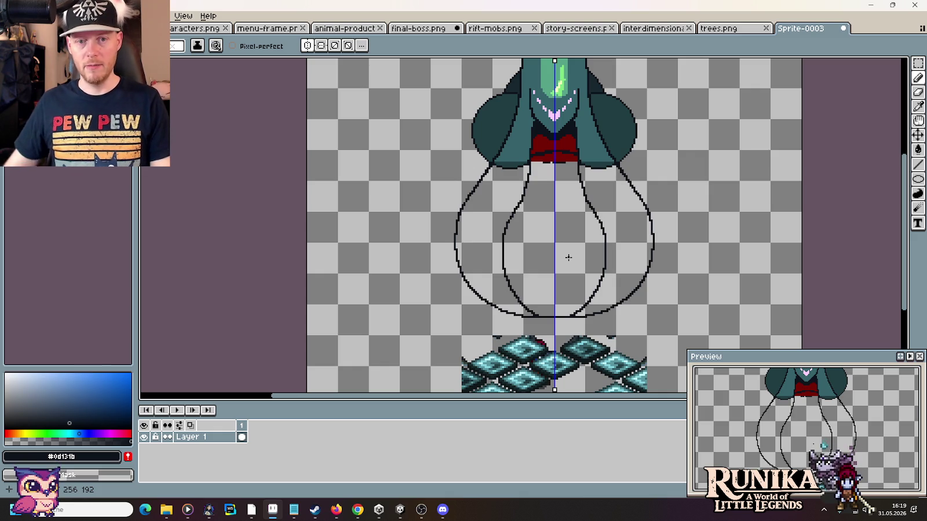
pyautogui.hotkey('alt', 'Tab')
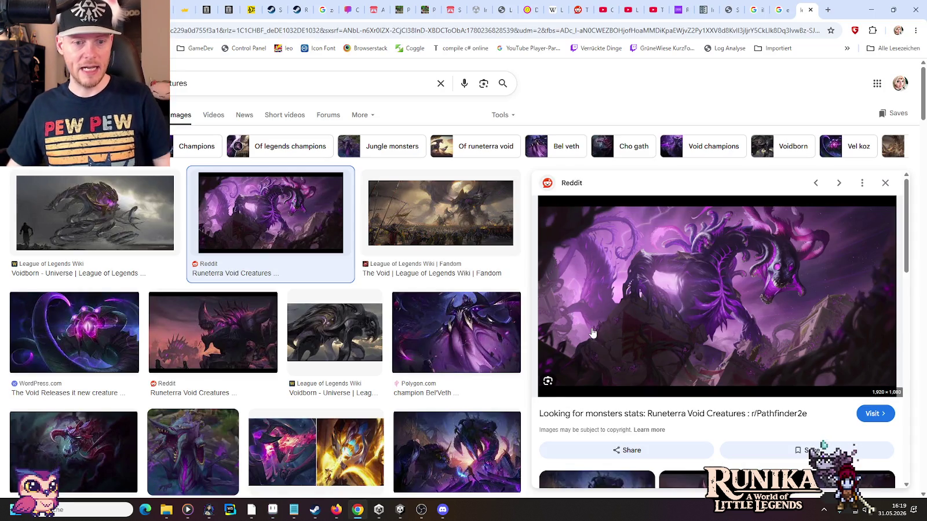
# Step: Scroll the results, previewing the void jungle monsters design and Yahoo News void monsters images
pyautogui.scroll(-3, 312, 264)
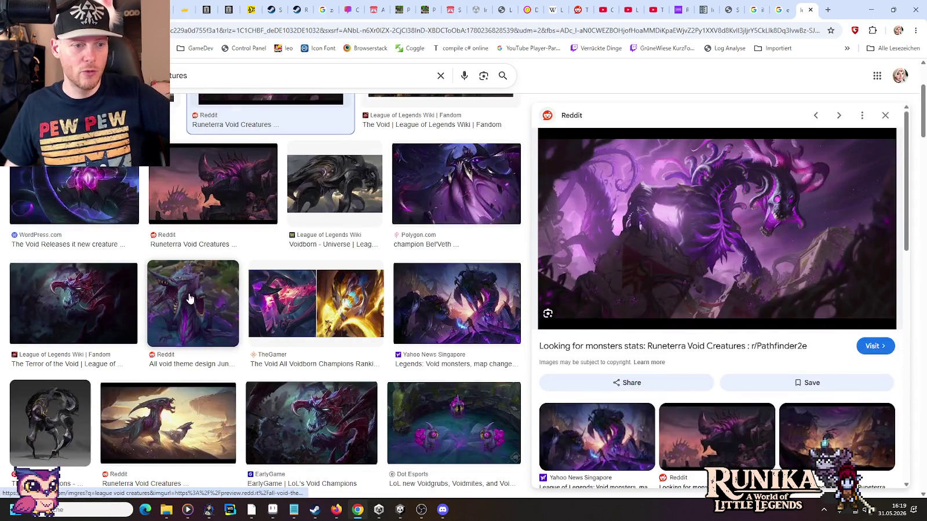
pyautogui.click(189, 298)
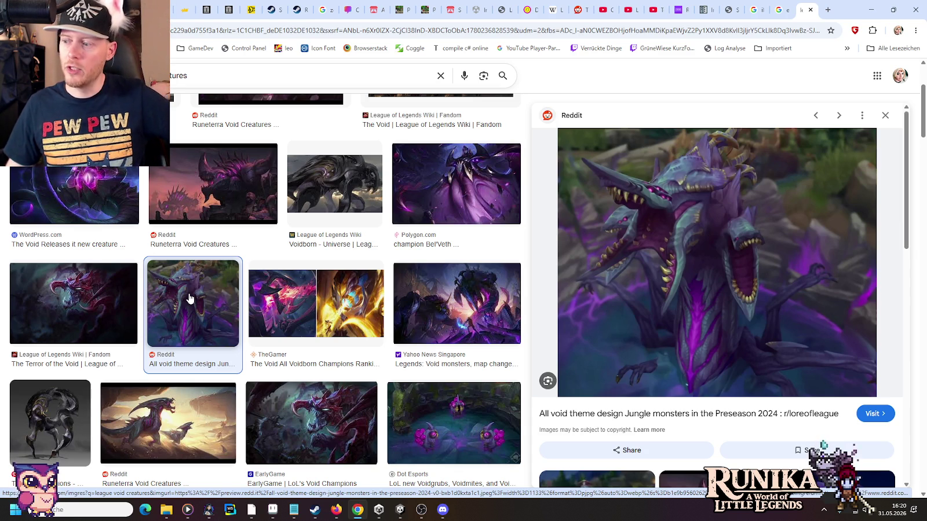
pyautogui.click(436, 296)
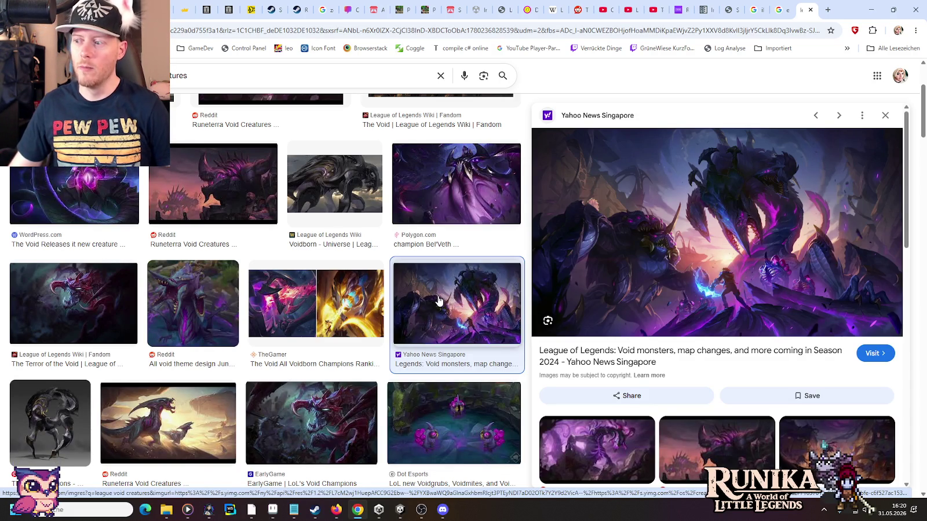
pyautogui.scroll(-5, 439, 300)
pyautogui.scroll(-2, 446, 319)
pyautogui.scroll(-1, 452, 332)
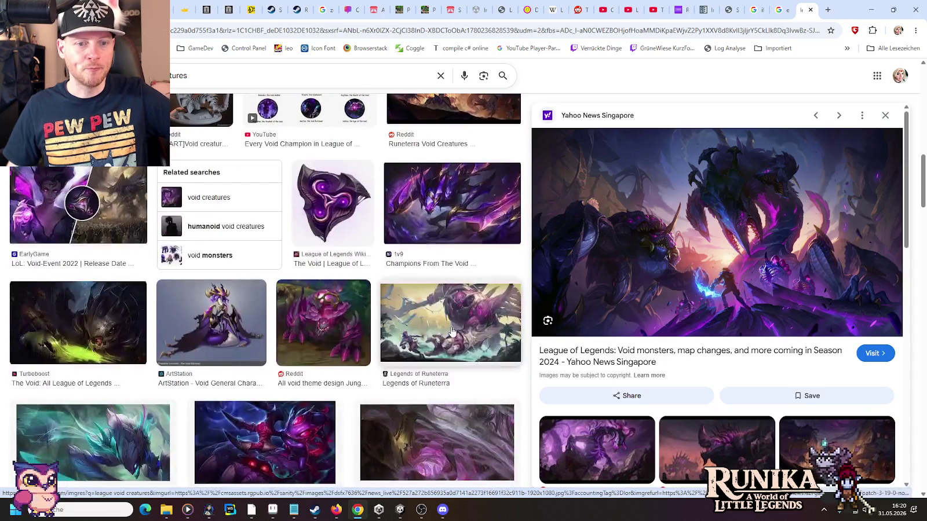
pyautogui.scroll(-3, 452, 331)
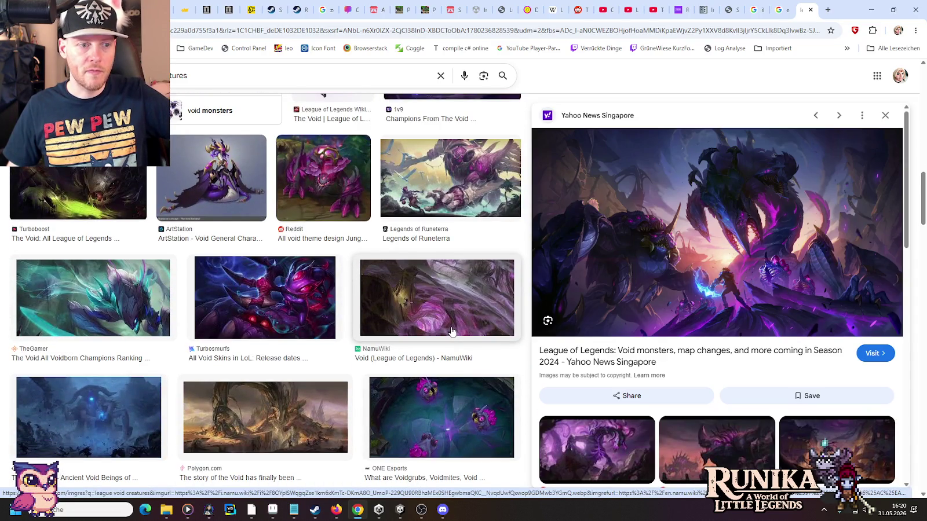
pyautogui.scroll(-3, 446, 331)
pyautogui.scroll(1, 431, 330)
pyautogui.scroll(-3, 431, 330)
pyautogui.scroll(-1, 431, 331)
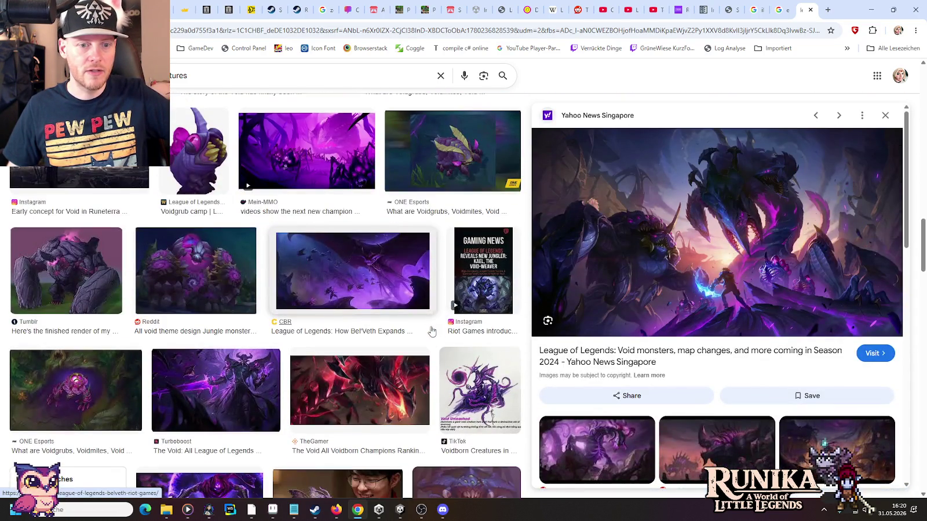
pyautogui.scroll(-2, 431, 331)
pyautogui.scroll(-2, 431, 331)
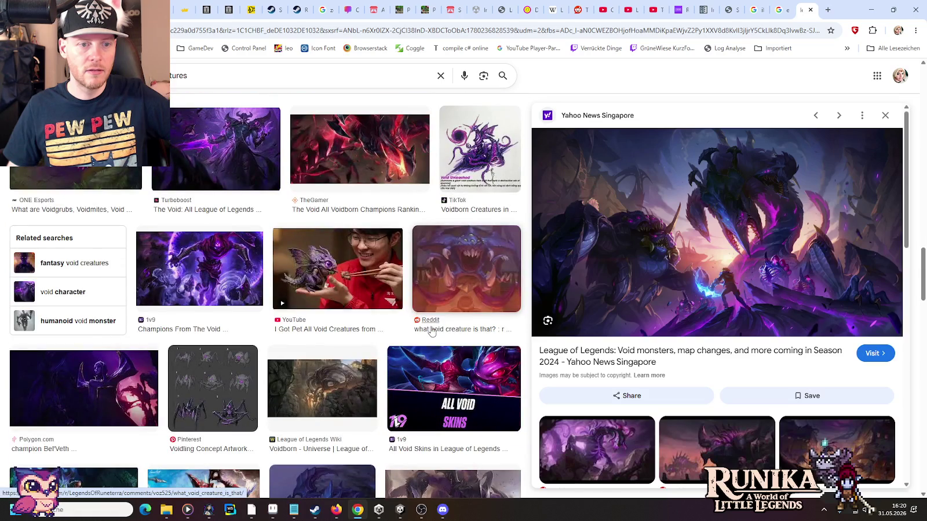
# Step: Preview the void creatures video, Voidling concept art and Terror of the Void artwork, then return to Aseprite
pyautogui.click(342, 288)
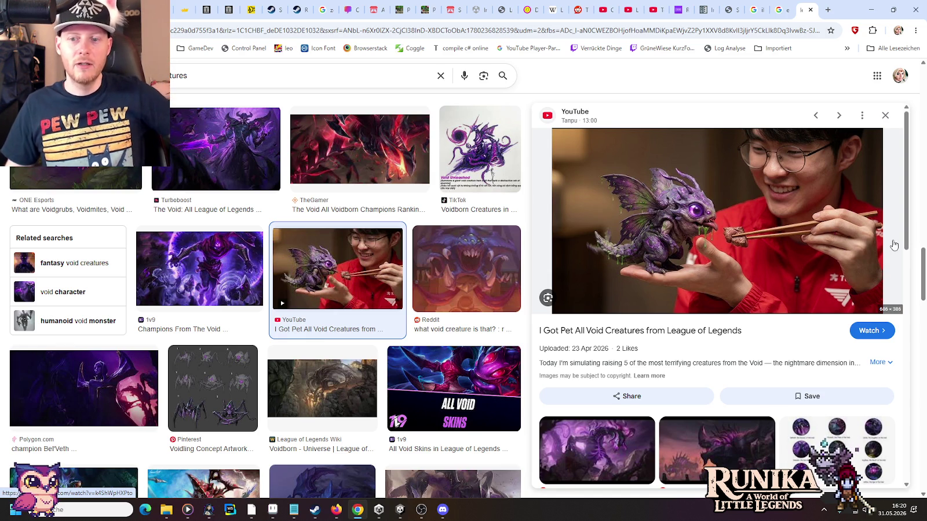
pyautogui.scroll(-2, 199, 319)
pyautogui.click(200, 224)
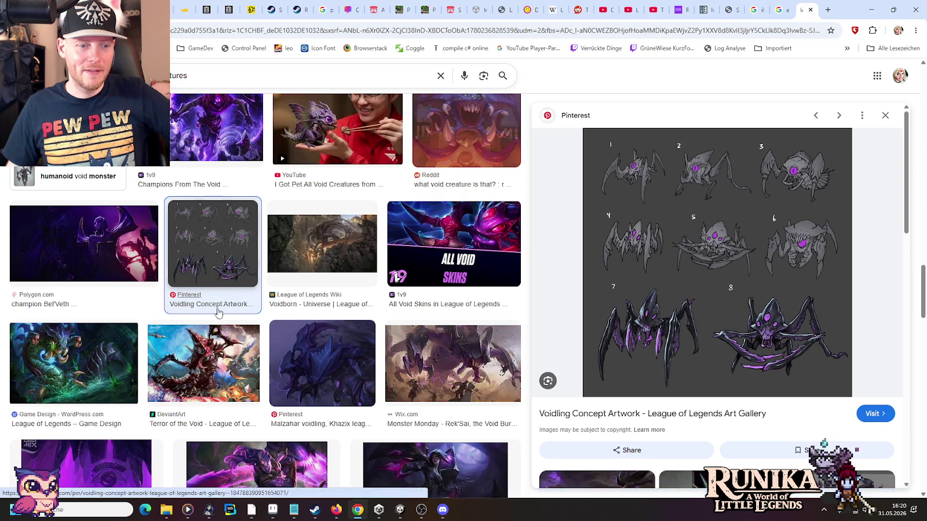
pyautogui.click(203, 363)
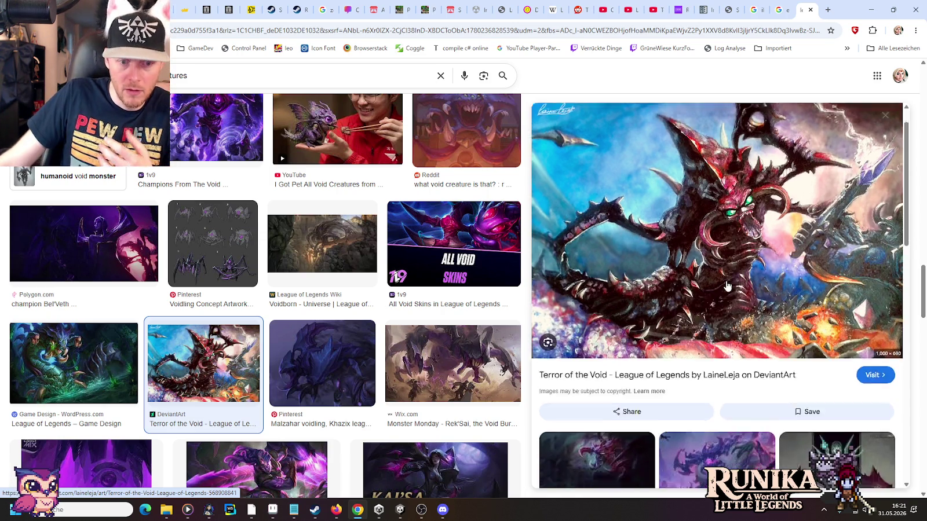
pyautogui.scroll(-2, 733, 292)
pyautogui.scroll(-3, 412, 336)
pyautogui.scroll(-2, 406, 338)
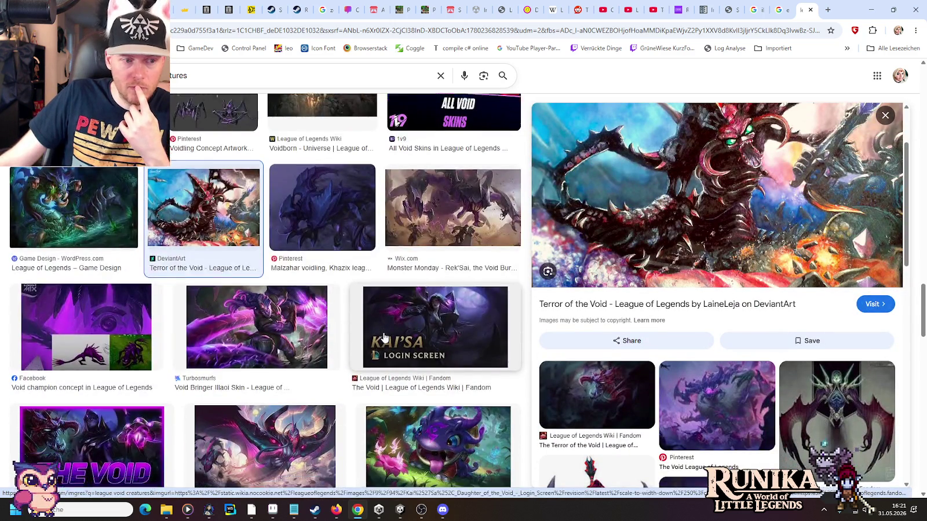
pyautogui.scroll(-1, 374, 343)
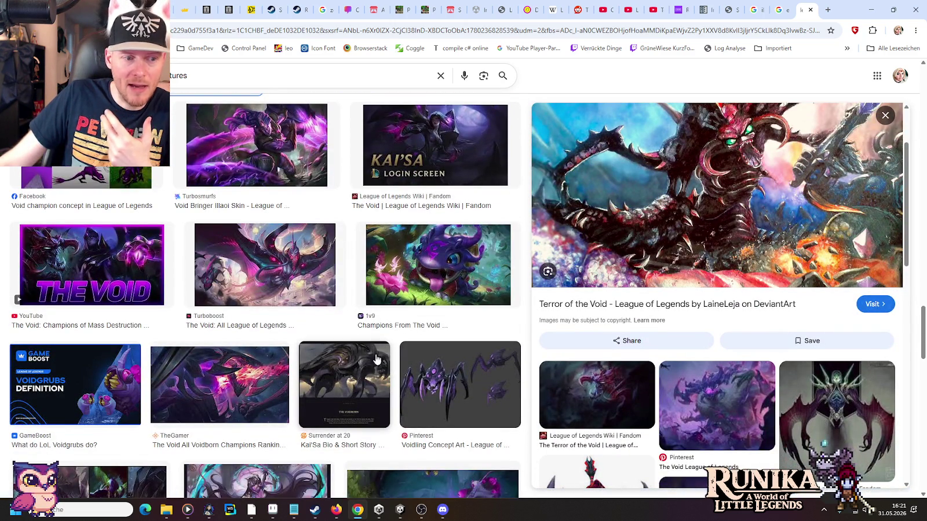
pyautogui.hotkey('alt', 'Tab')
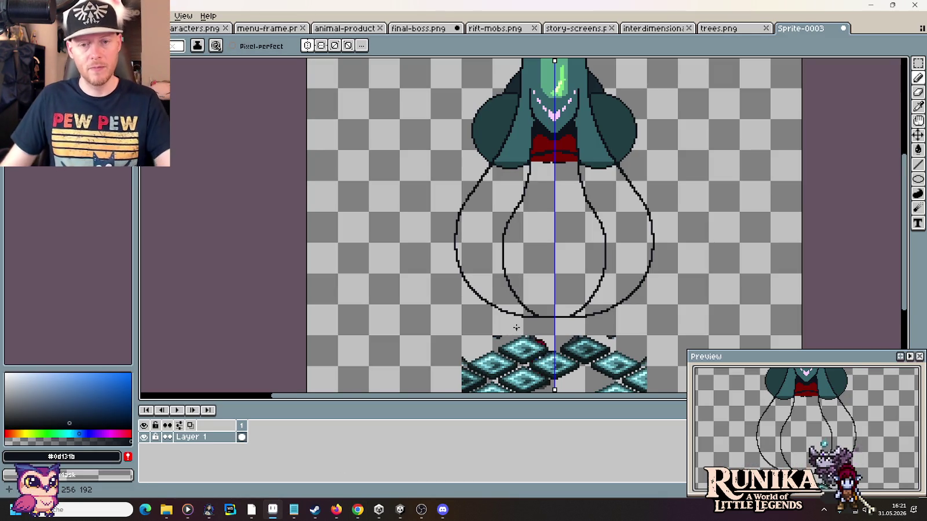
pyautogui.scroll(-3, 504, 292)
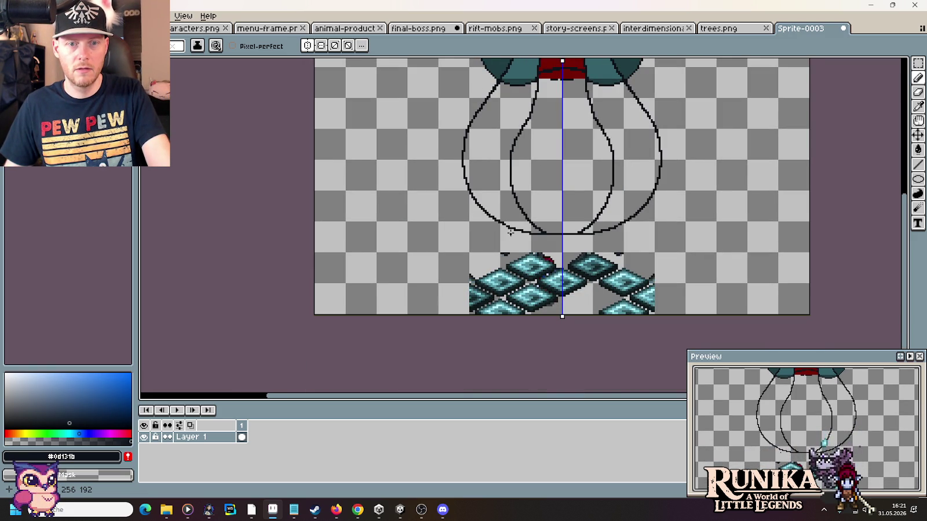
pyautogui.moveTo(519, 166)
pyautogui.mouseDown()
pyautogui.moveTo(480, 302)
pyautogui.moveTo(486, 238)
pyautogui.mouseUp()
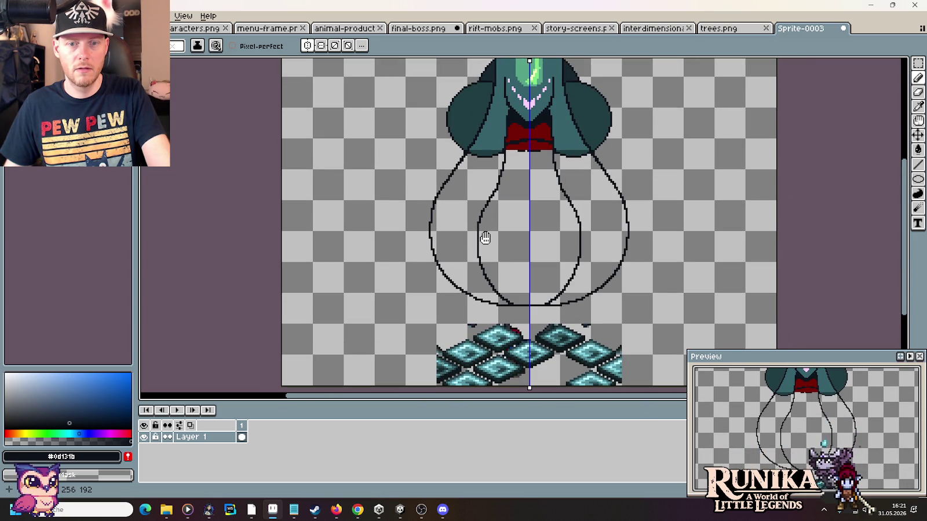
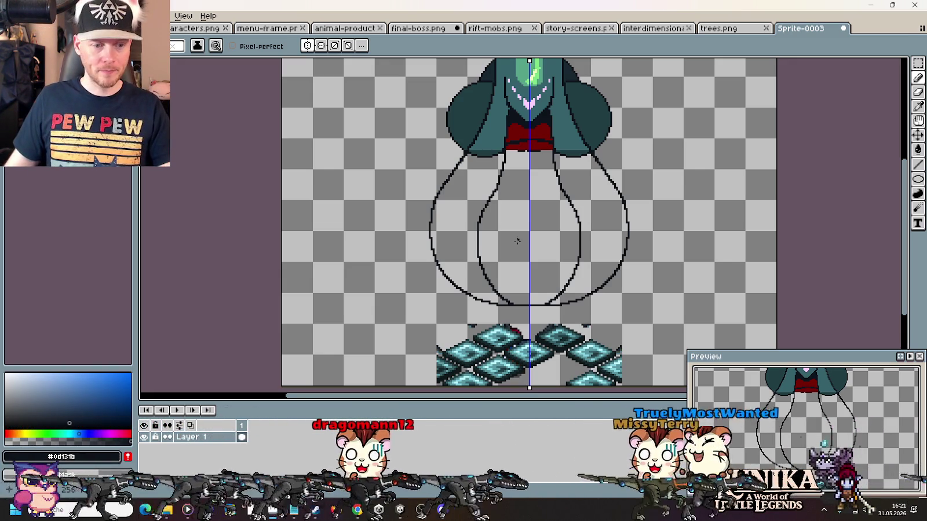
# Step: Switch to the Void reference images in Chrome and load the Bug Rift Twitch clip in a new tab
pyautogui.hotkey('alt', 'Tab')
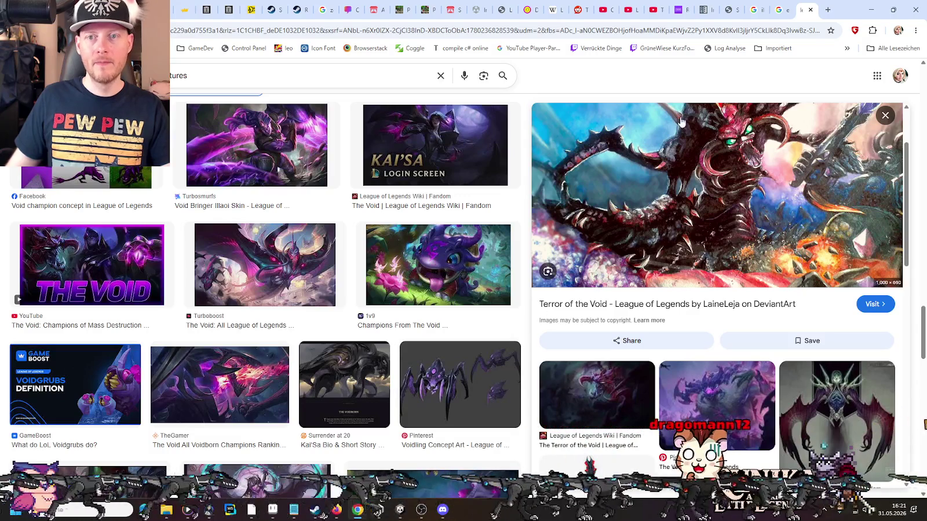
pyautogui.rightClick(845, 5)
pyautogui.click(776, 92)
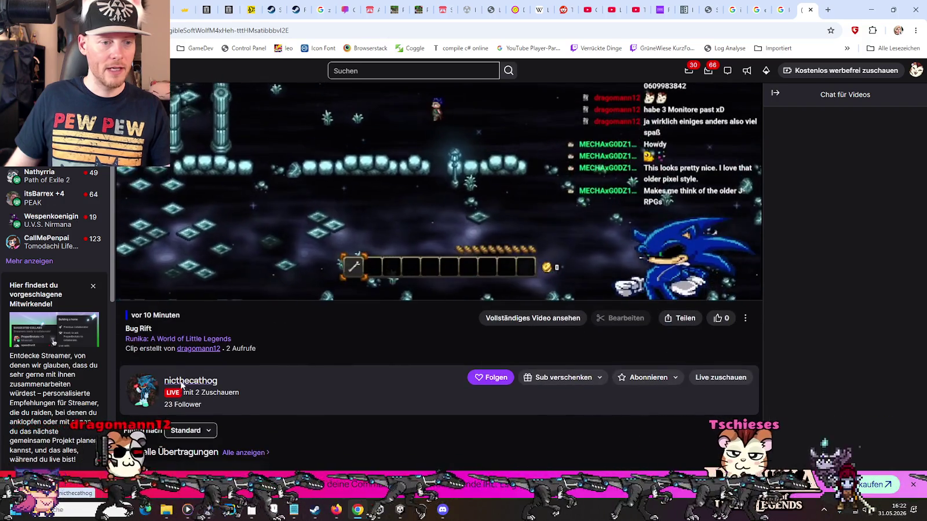
# Step: Open the clip creator's live Twitch channel, then minimize Chrome and return to Sprite-0003's head
pyautogui.click(181, 382)
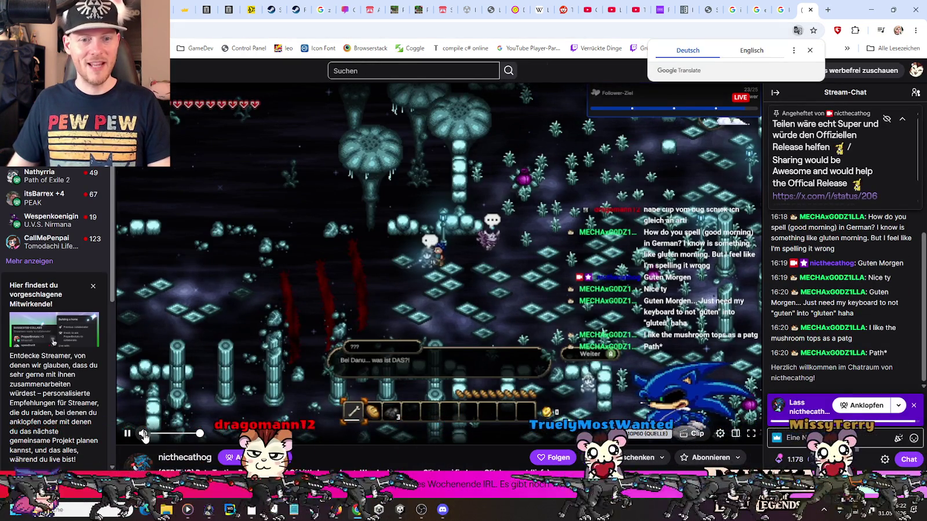
pyautogui.hotkey('ctrl', 'l')
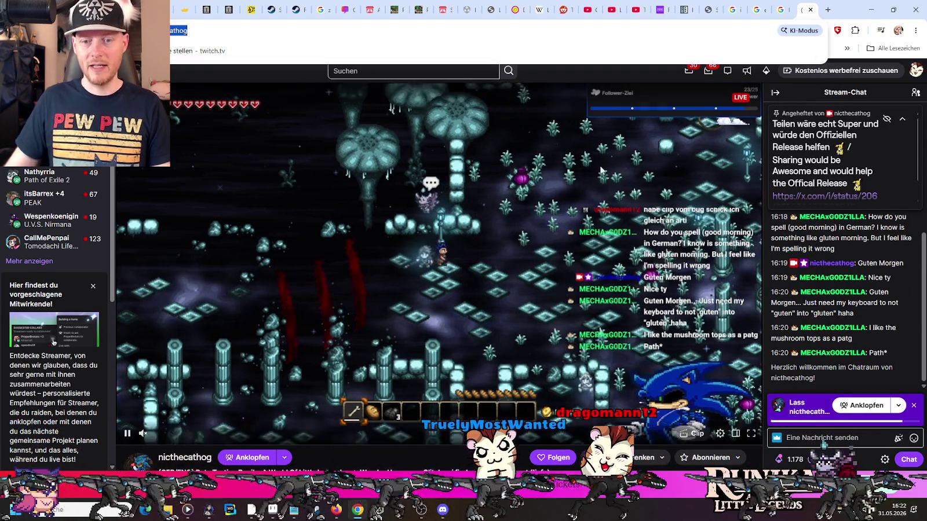
pyautogui.press('Escape')
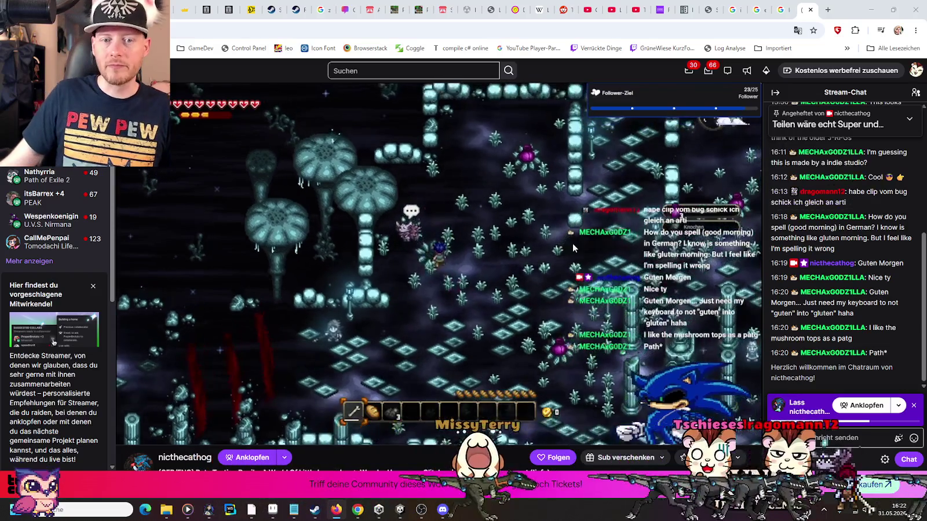
pyautogui.click(873, 8)
pyautogui.moveTo(637, 164); pyautogui.dragTo(613, 229)
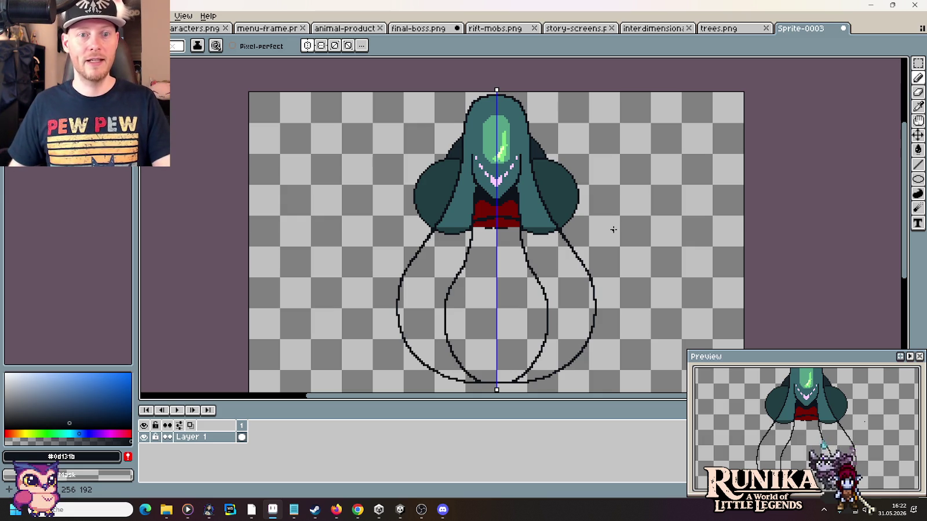
pyautogui.moveTo(615, 300); pyautogui.dragTo(607, 208)
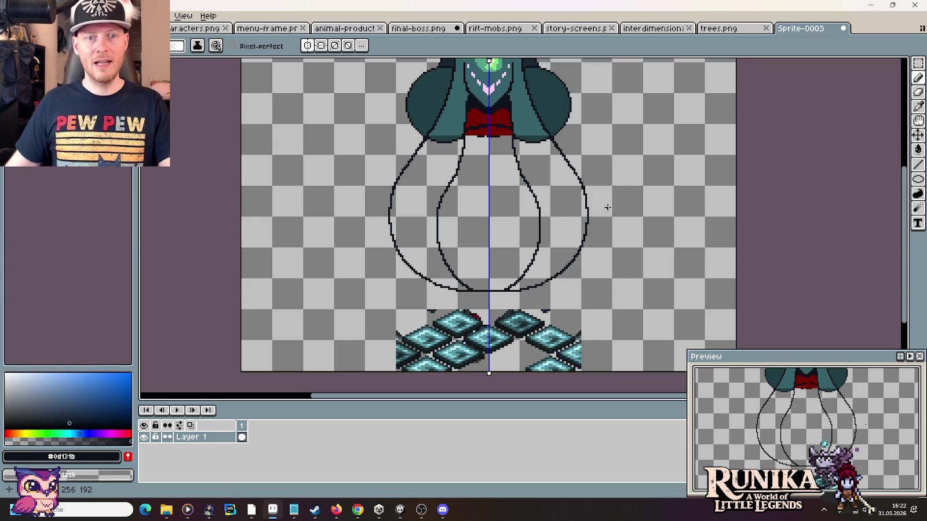
pyautogui.scroll(-1, 596, 139)
pyautogui.click(419, 29)
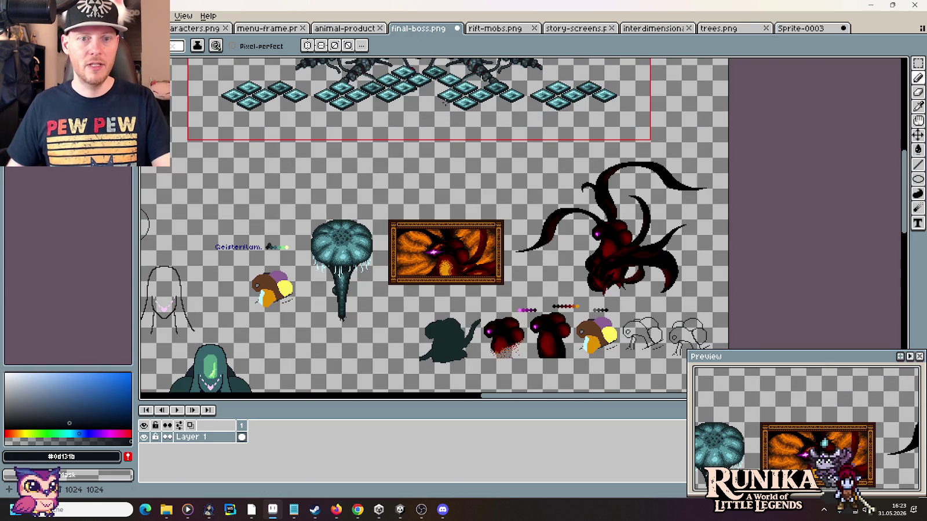
pyautogui.moveTo(380, 104); pyautogui.dragTo(480, 305)
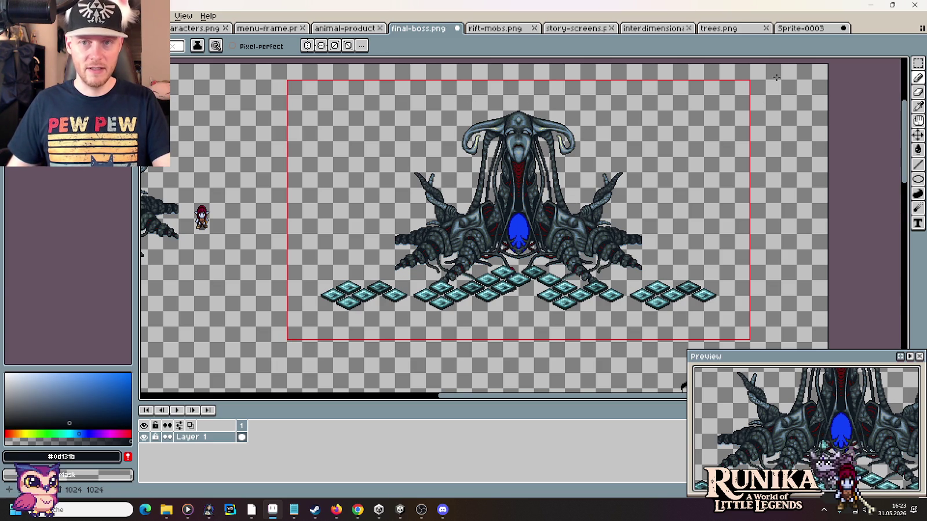
pyautogui.click(801, 28)
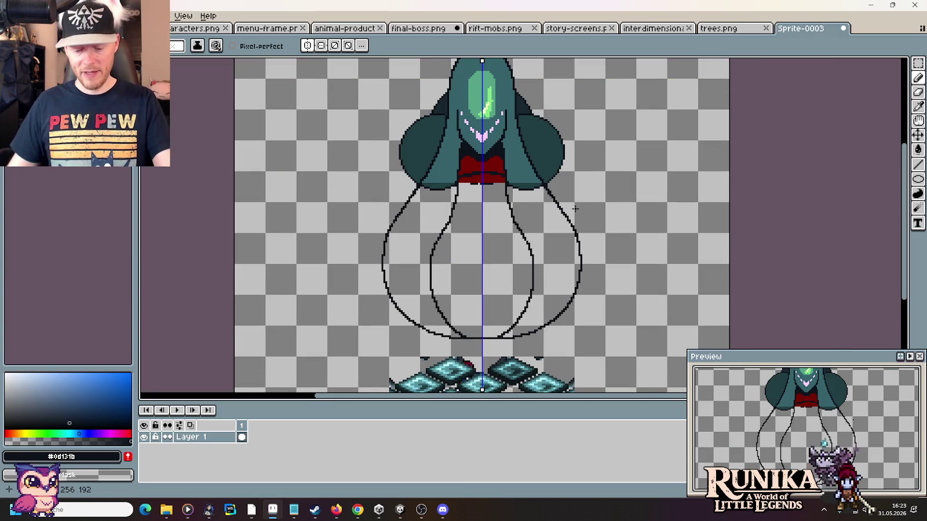
pyautogui.press('m')
# Step: Stripe the red collar with dark outline colour #0d131b, then resample collar red #740702
pyautogui.scroll(-2, 539, 257)
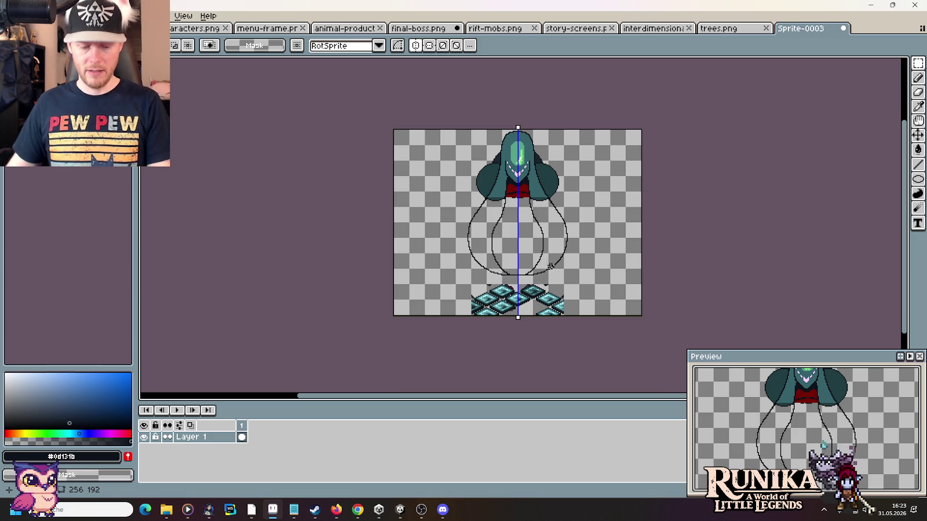
pyautogui.scroll(3, 509, 188)
pyautogui.scroll(3, 510, 197)
pyautogui.press('b')
pyautogui.keyDown('alt'); pyautogui.click(521, 183); pyautogui.keyUp('alt')
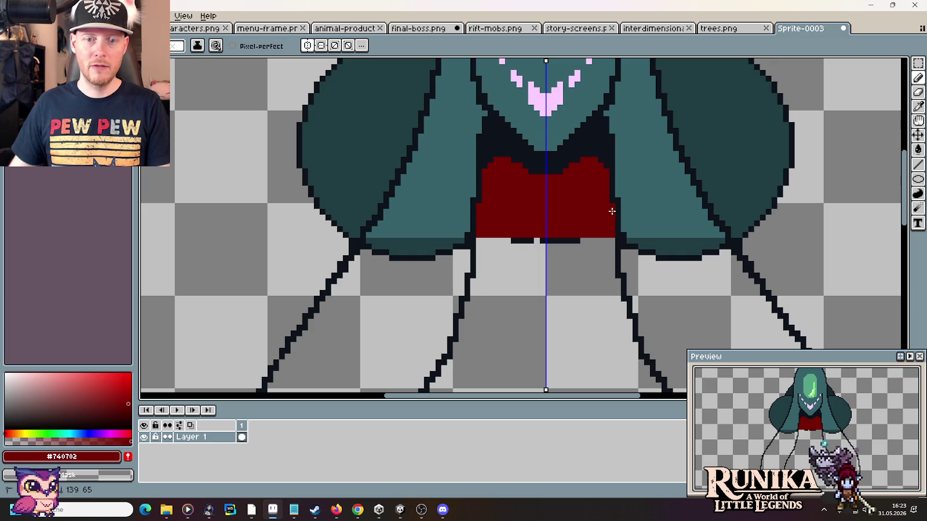
pyautogui.keyDown('alt'); pyautogui.click(479, 195); pyautogui.keyUp('alt')
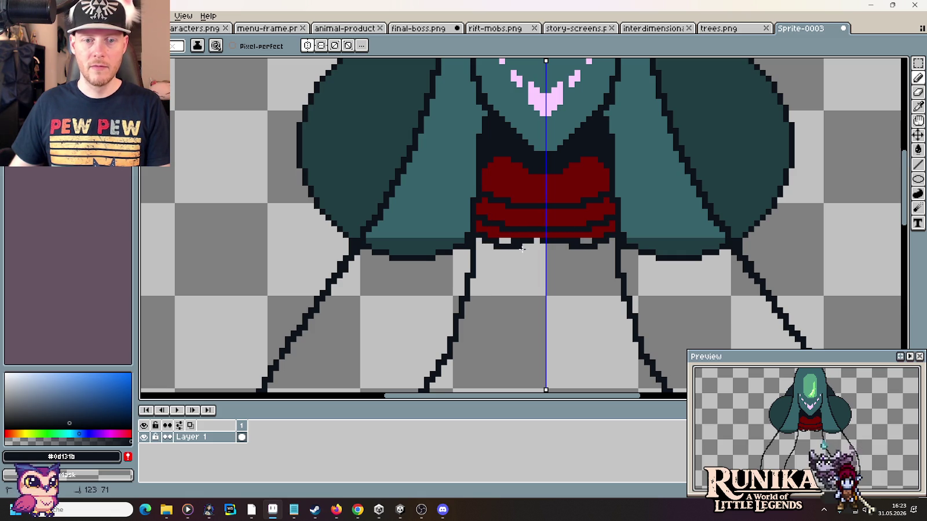
pyautogui.keyDown('alt'); pyautogui.click(541, 239); pyautogui.keyUp('alt')
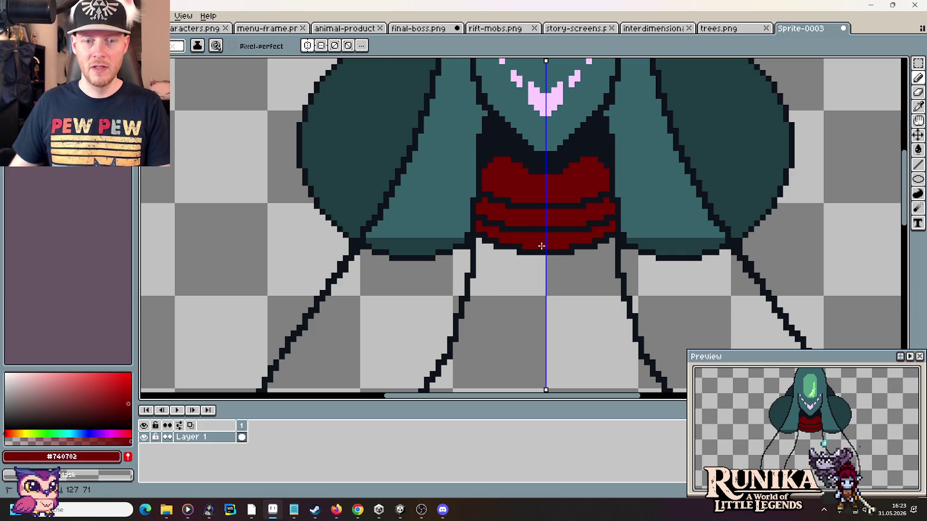
pyautogui.scroll(-3, 520, 194)
pyautogui.scroll(-2, 520, 196)
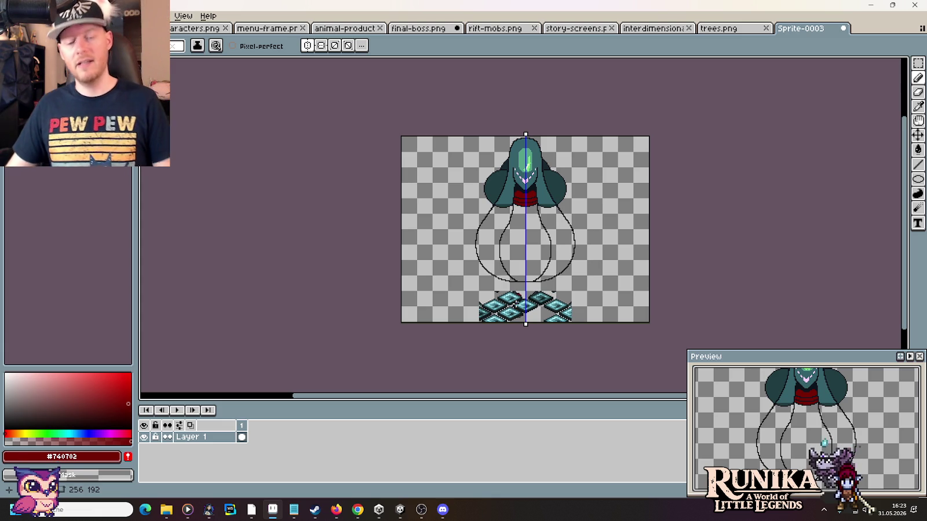
pyautogui.scroll(5, 515, 304)
pyautogui.moveTo(515, 158); pyautogui.dragTo(490, 155)
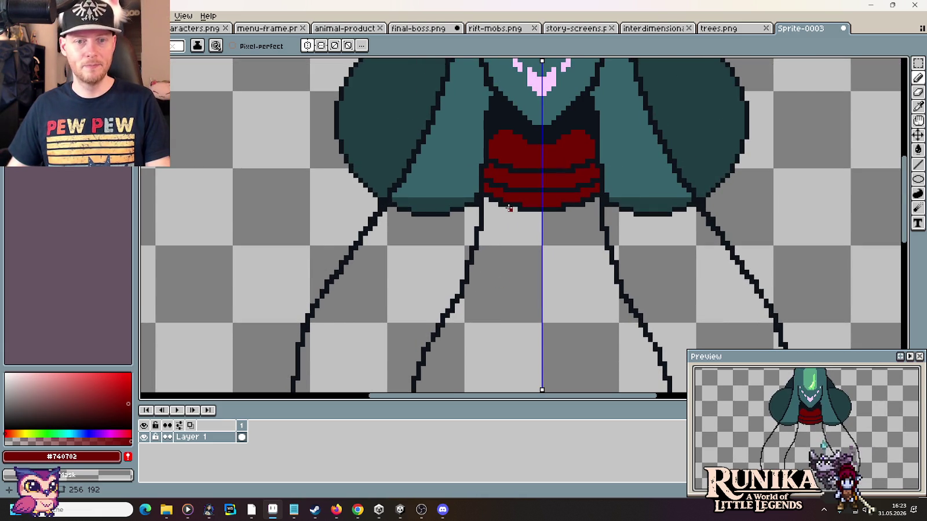
# Step: Flip the 22x15 red collar selection vertically and move it up under the face
pyautogui.press('m')
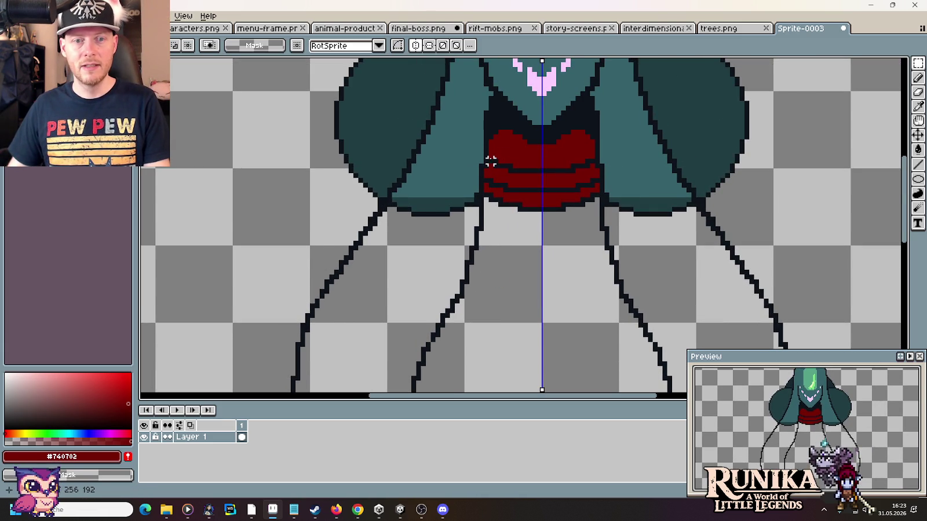
pyautogui.moveTo(491, 155); pyautogui.dragTo(543, 220)
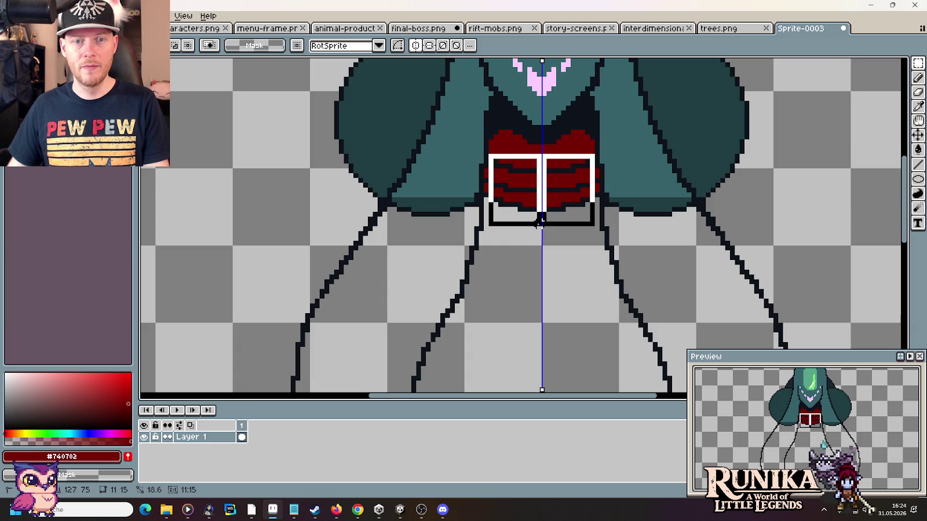
pyautogui.moveTo(539, 220); pyautogui.dragTo(542, 227)
pyautogui.hotkey('alt', 'e')
pyautogui.press('Escape')
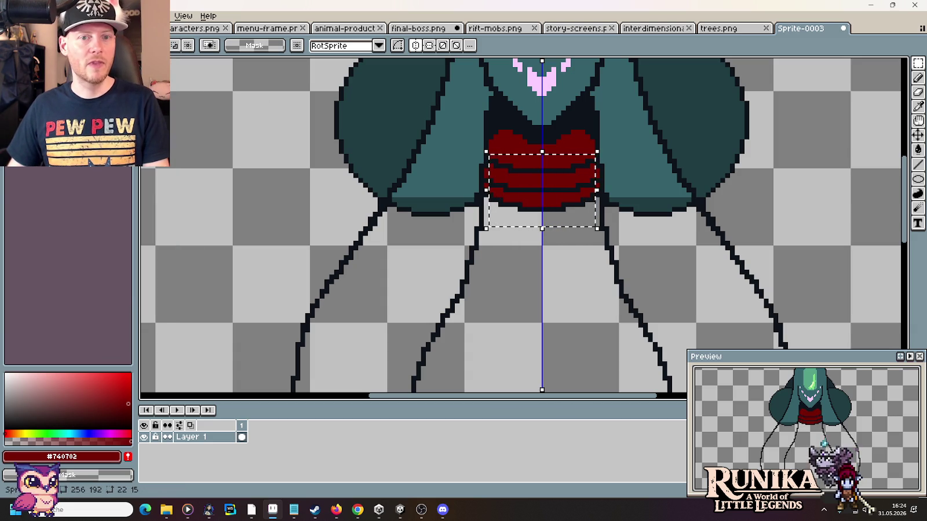
pyautogui.hotkey('alt', 'e')
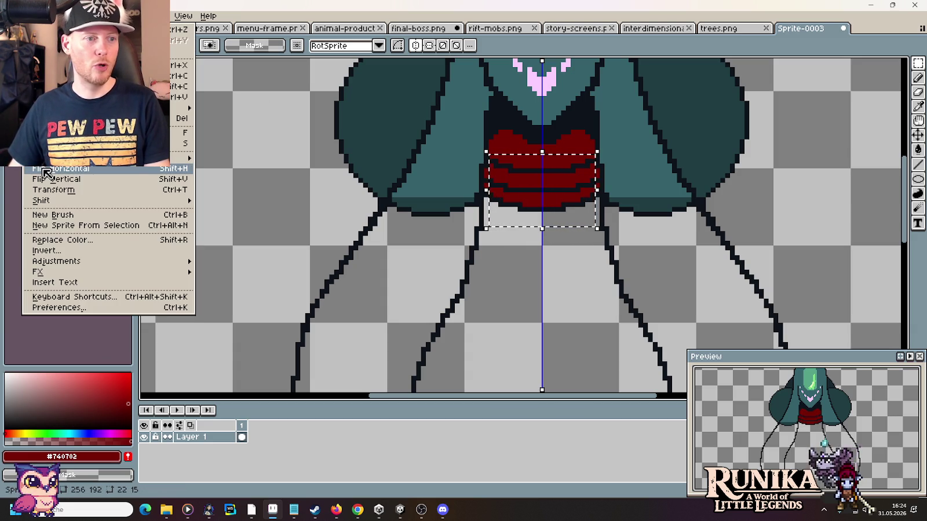
pyautogui.press('Return')
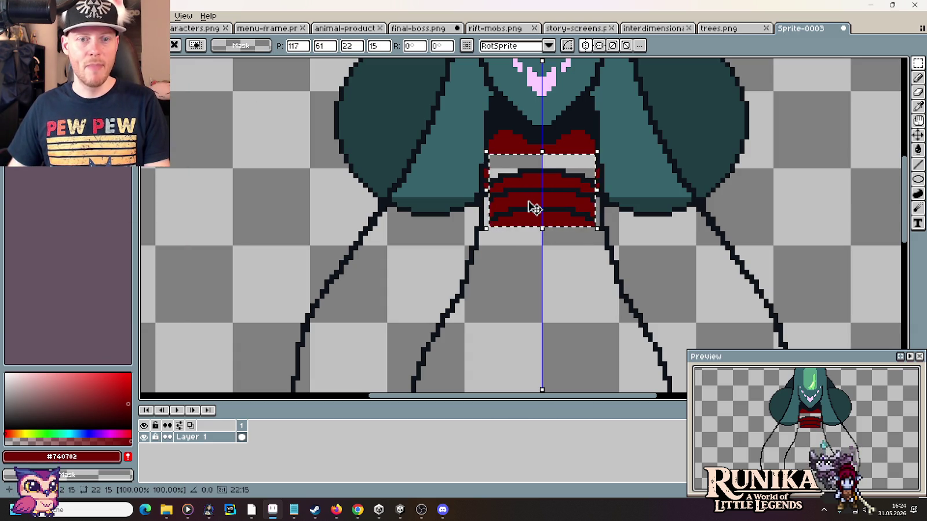
pyautogui.moveTo(533, 207); pyautogui.dragTo(536, 190)
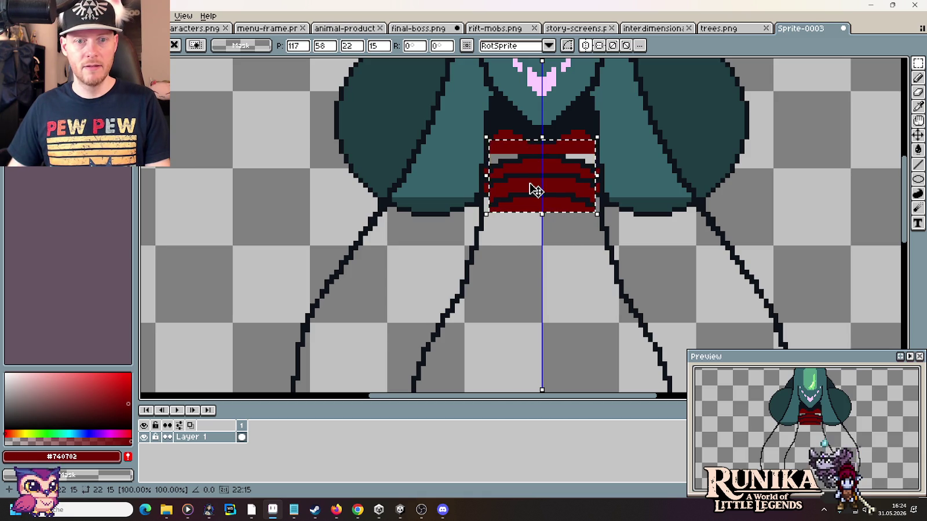
pyautogui.hotkey('ctrl', 'd')
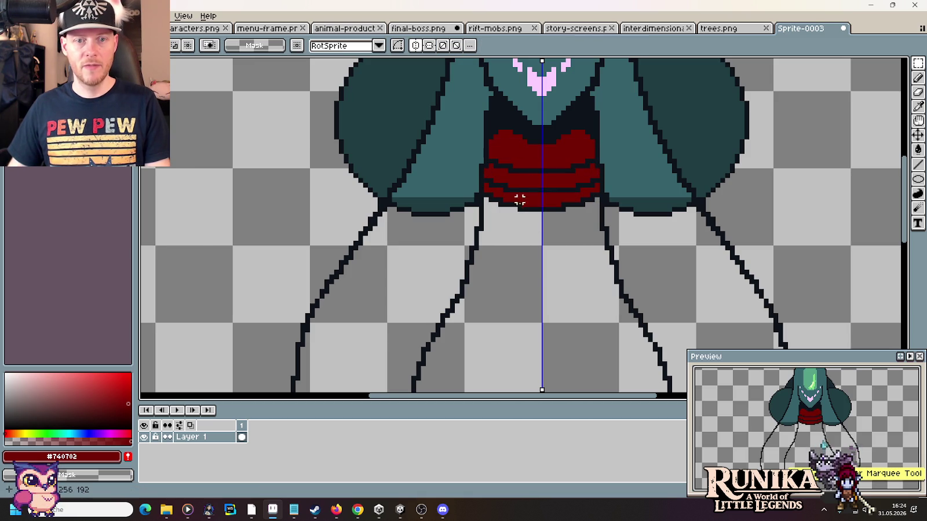
# Step: Paint over the collar's dark stripe and light corner pixel in red
pyautogui.press('b')
pyautogui.moveTo(534, 168)
pyautogui.mouseDown()
pyautogui.moveTo(506, 167)
pyautogui.moveTo(494, 184)
pyautogui.moveTo(539, 193)
pyautogui.moveTo(527, 209)
pyautogui.moveTo(490, 199)
pyautogui.mouseUp()
pyautogui.click(488, 202)
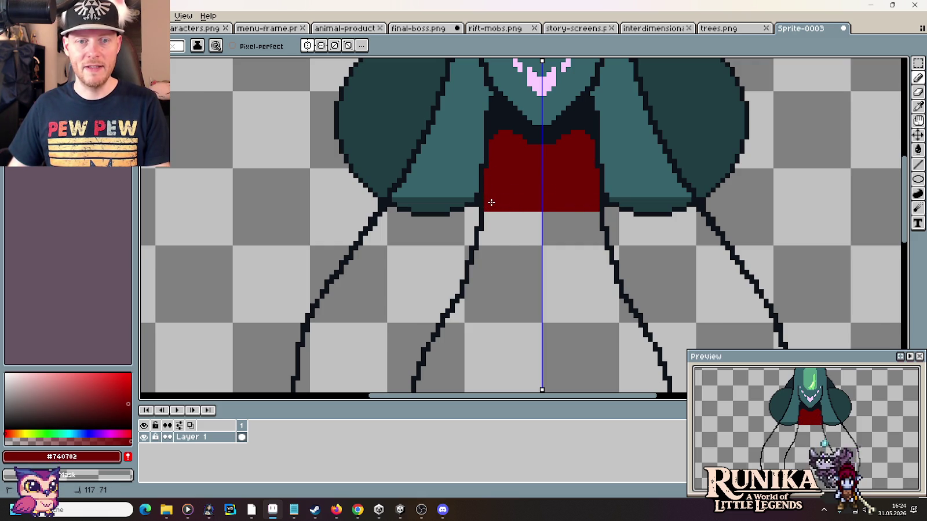
# Step: Fill the collar's other light corner pixel with red
pyautogui.press('i')
pyautogui.click(495, 120)
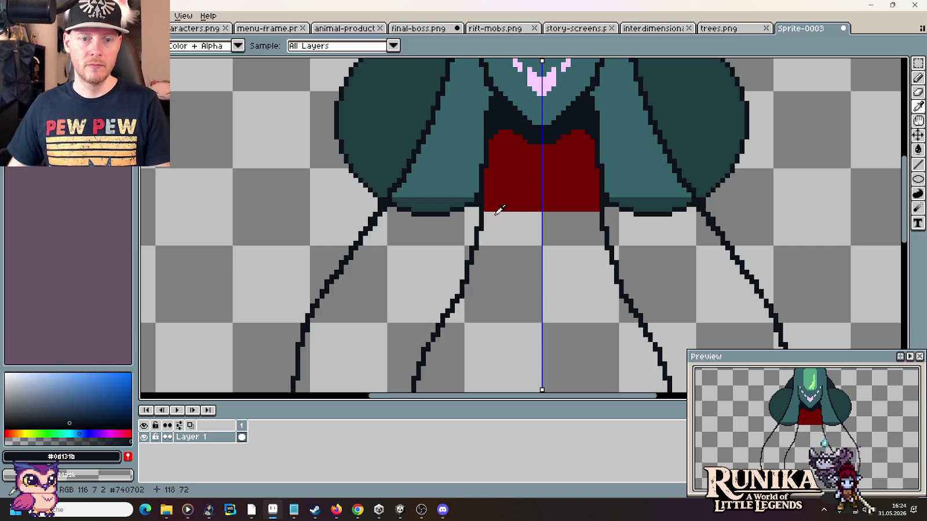
pyautogui.press('b')
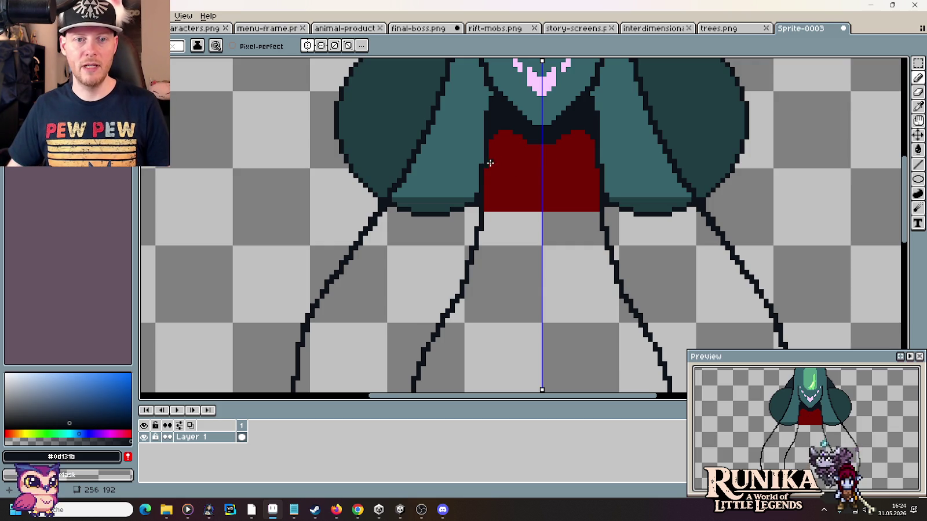
# Step: Draw mirrored curved dark stripes across the red collar, keeping only the middle one
pyautogui.moveTo(490, 158); pyautogui.dragTo(520, 154)
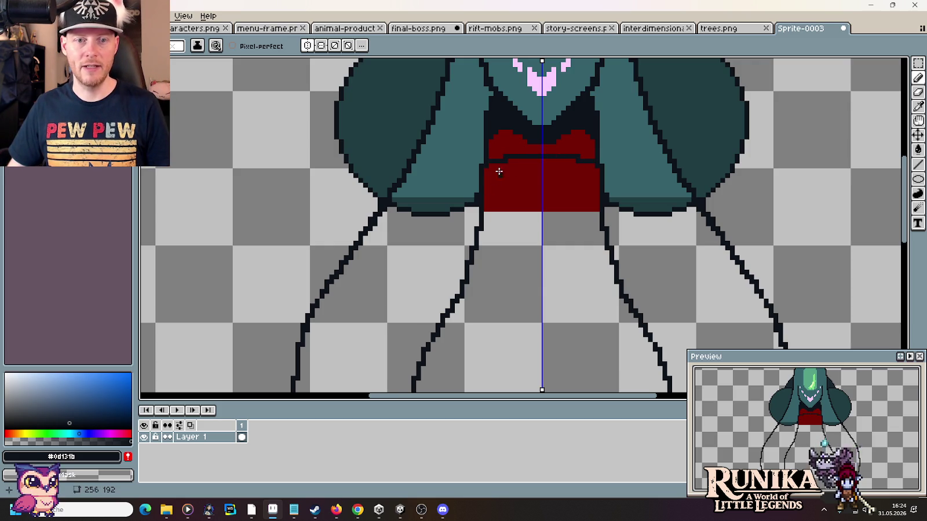
pyautogui.hotkey('ctrl', 'z')
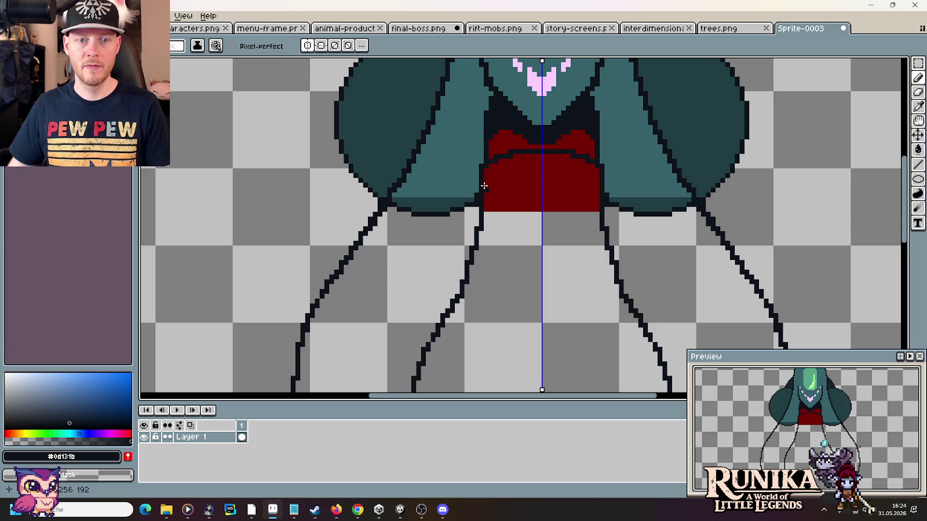
pyautogui.moveTo(486, 184); pyautogui.dragTo(525, 176)
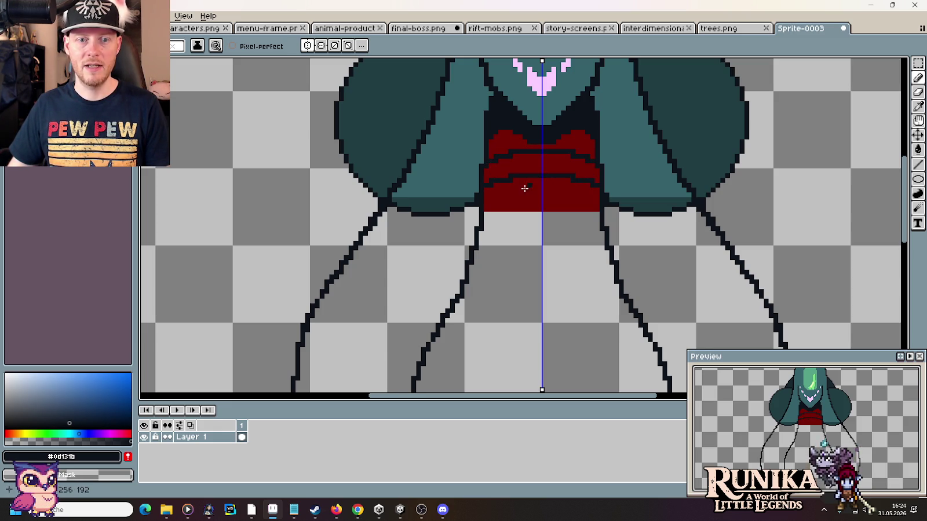
pyautogui.moveTo(491, 207); pyautogui.dragTo(530, 199)
pyautogui.hotkey('ctrl', 'z')
pyautogui.hotkey('ctrl', 'z')
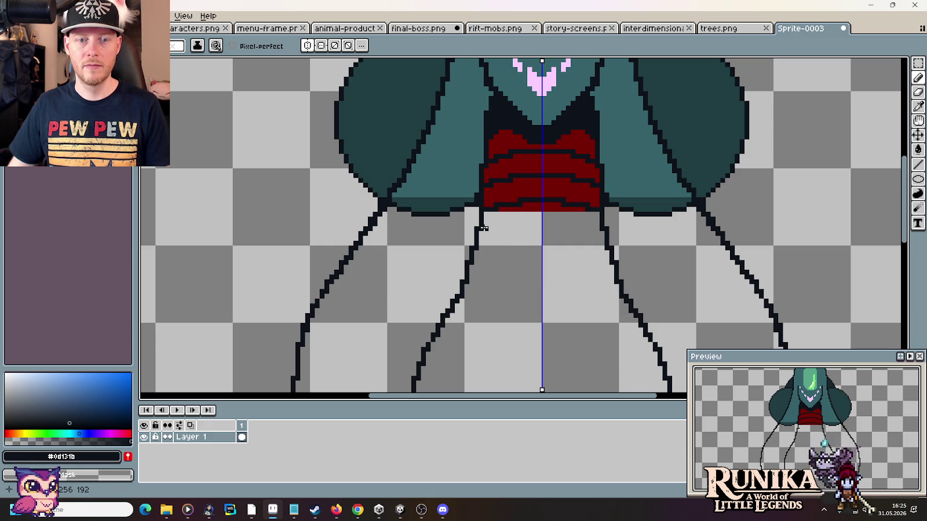
# Step: Draw a horizontal outline and two widening curved rib lines beneath the red collar, mirrored
pyautogui.moveTo(483, 228); pyautogui.dragTo(517, 228)
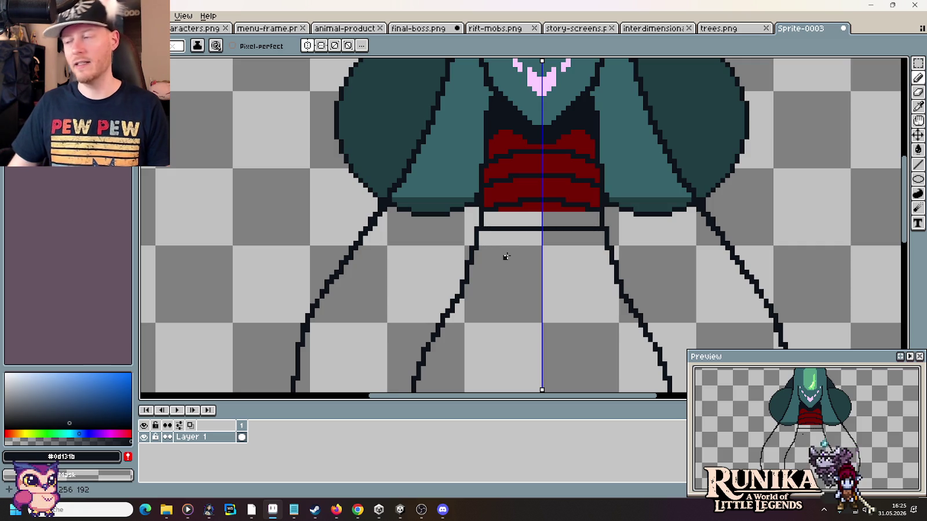
pyautogui.moveTo(481, 249); pyautogui.dragTo(516, 259)
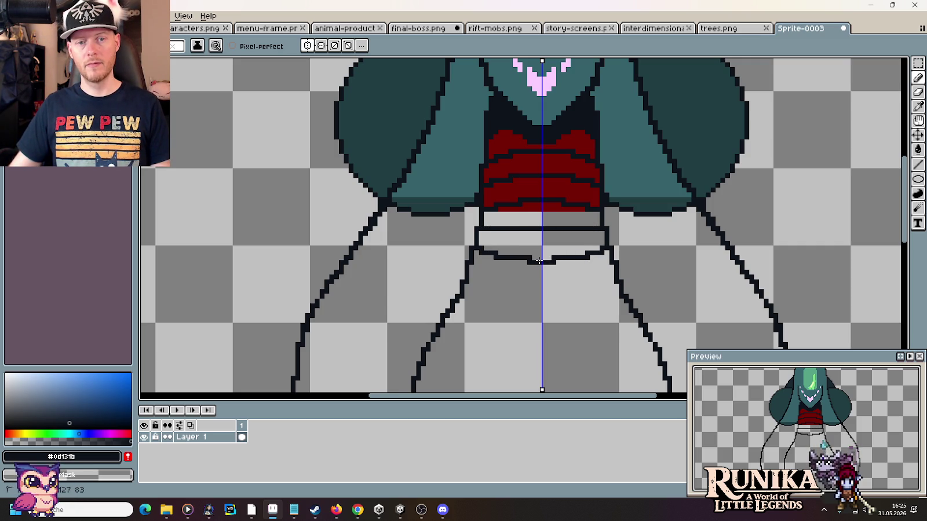
pyautogui.hotkey('ctrl', 'z')
pyautogui.moveTo(481, 248); pyautogui.dragTo(518, 255)
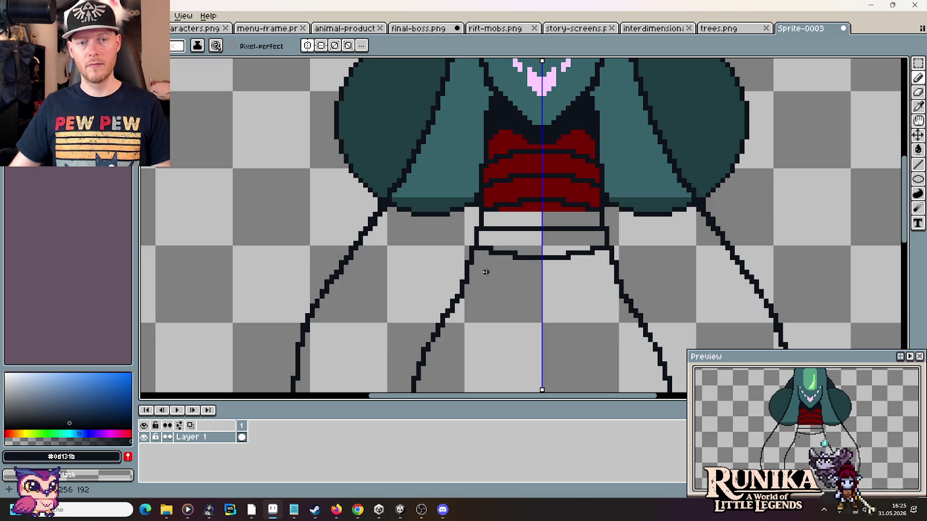
pyautogui.moveTo(470, 271); pyautogui.dragTo(536, 285)
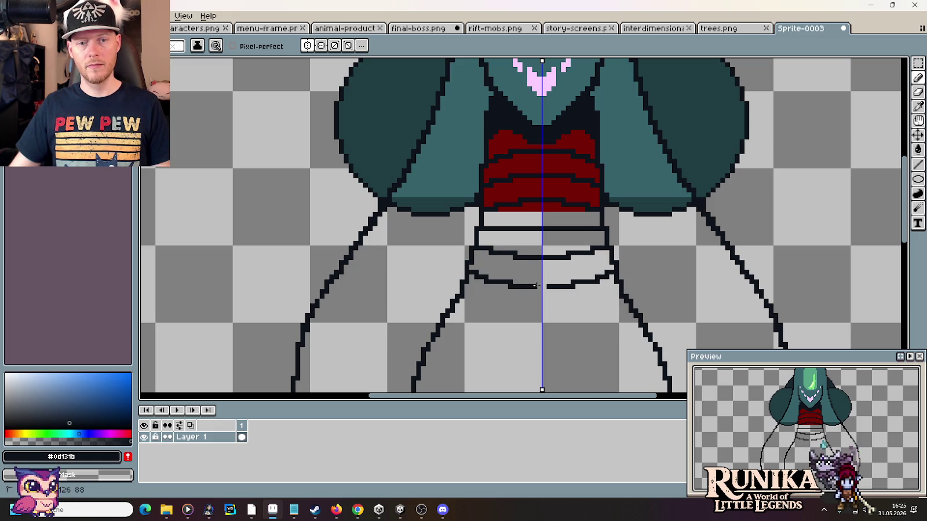
pyautogui.scroll(-1, 528, 291)
pyautogui.scroll(-1, 544, 325)
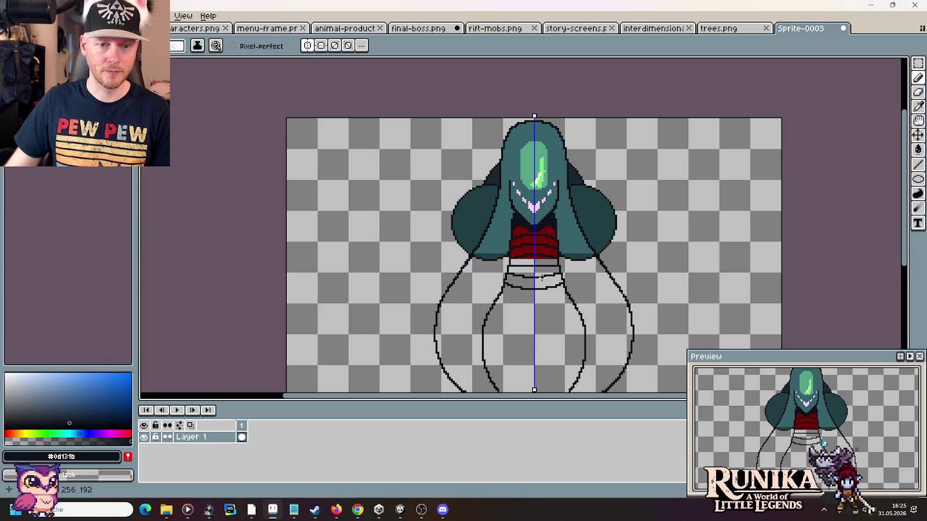
# Step: Switch over to the final-boss.png document
pyautogui.scroll(-3, 534, 270)
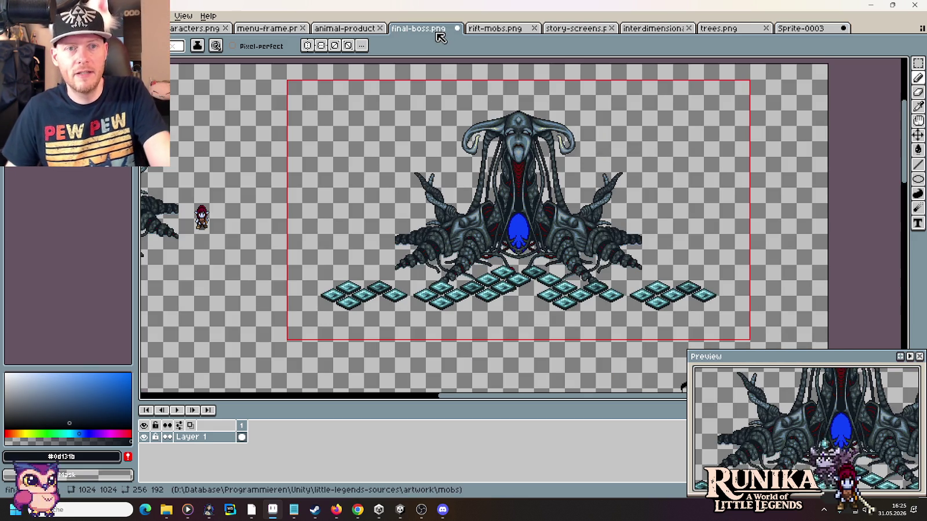
pyautogui.click(439, 29)
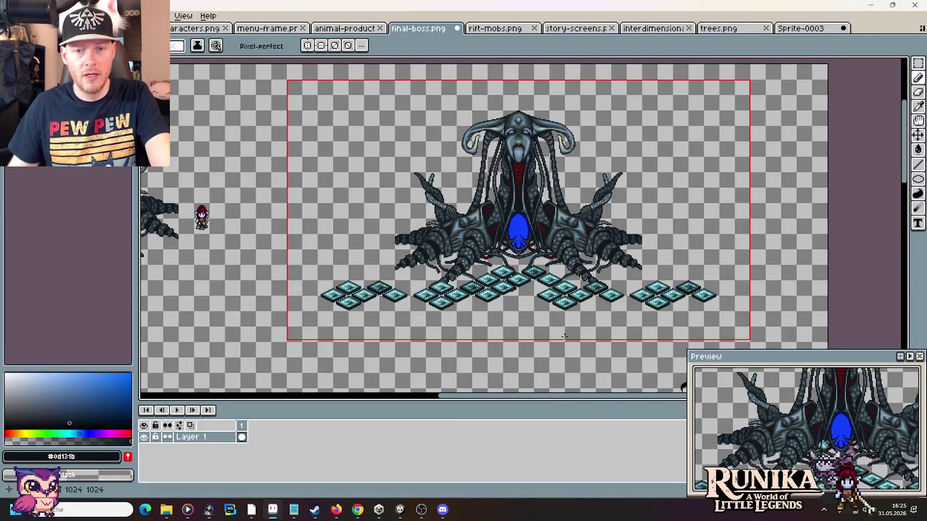
# Step: Zoom and pan around final-boss.png to review the red tentacled boss, then go back to Sprite-0003
pyautogui.scroll(-5, 565, 251)
pyautogui.scroll(-2, 661, 183)
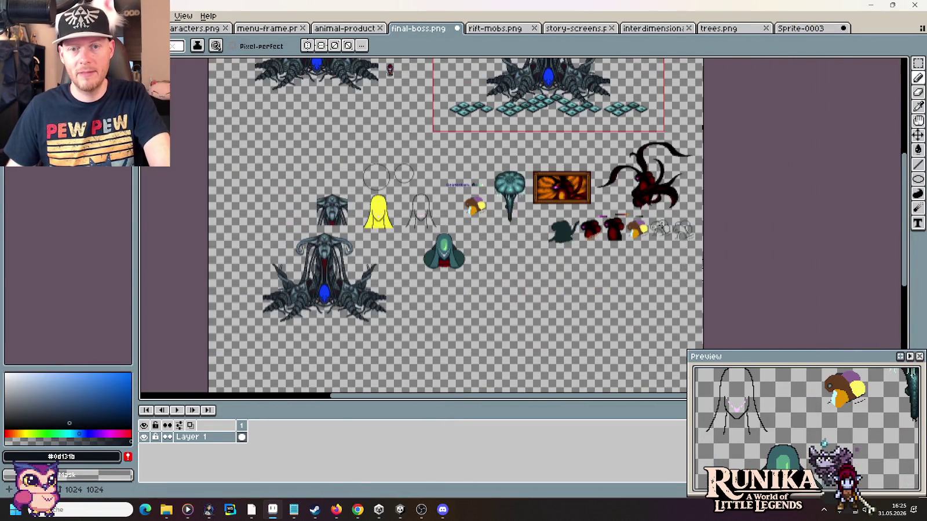
pyautogui.scroll(3, 661, 225)
pyautogui.scroll(2, 666, 243)
pyautogui.scroll(-2, 682, 287)
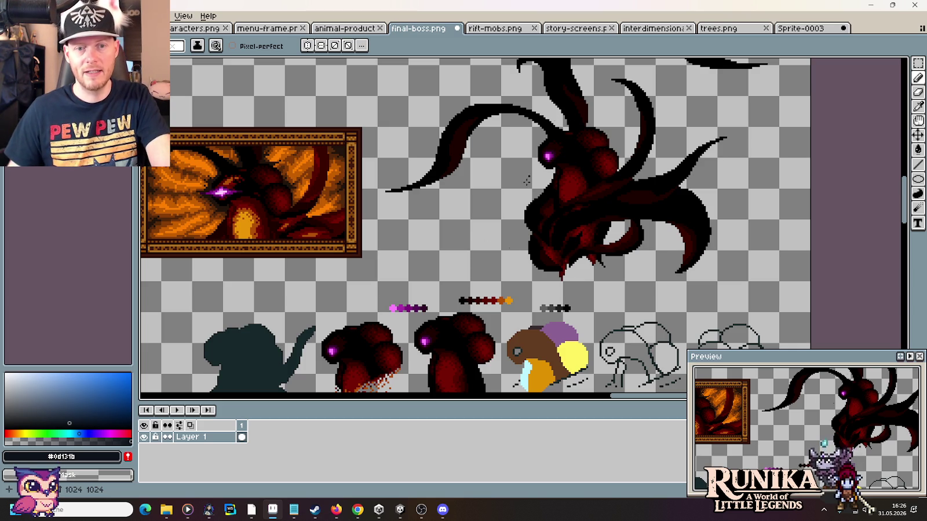
pyautogui.moveTo(494, 311); pyautogui.dragTo(582, 164)
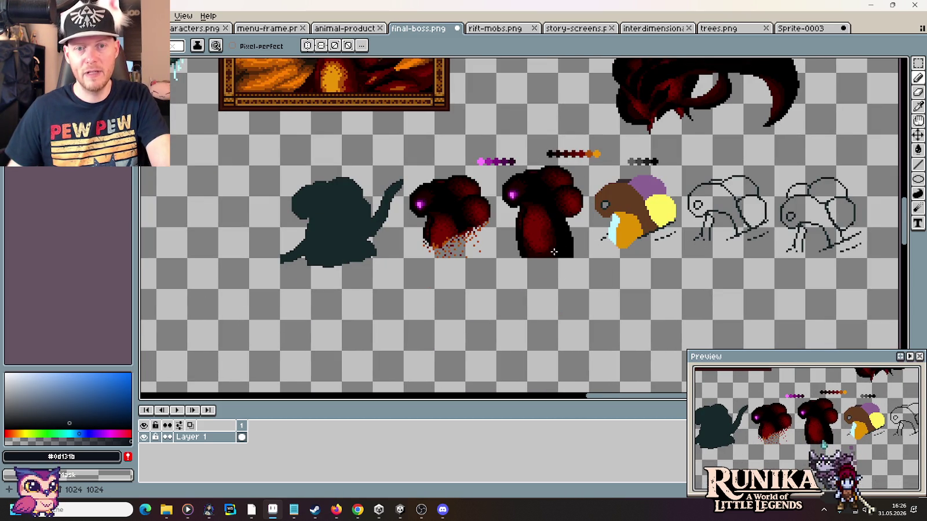
pyautogui.scroll(3, 595, 205)
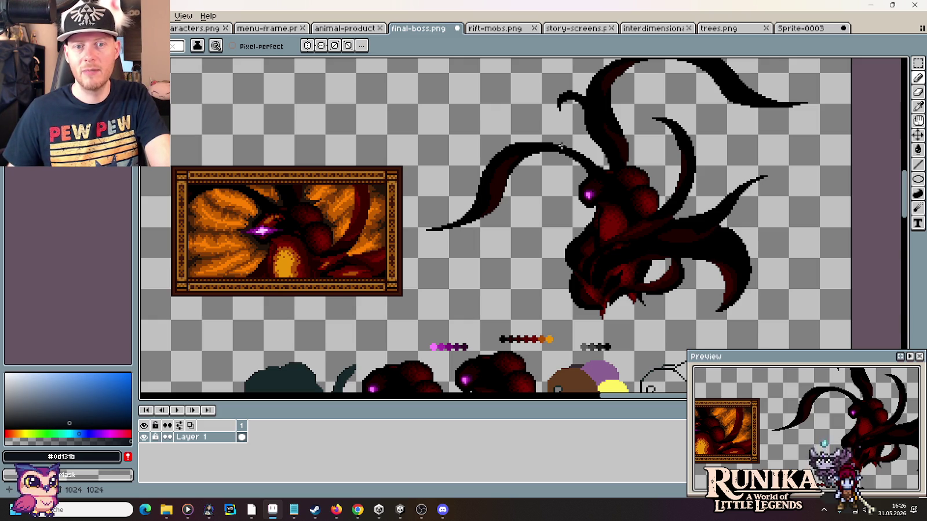
pyautogui.click(799, 28)
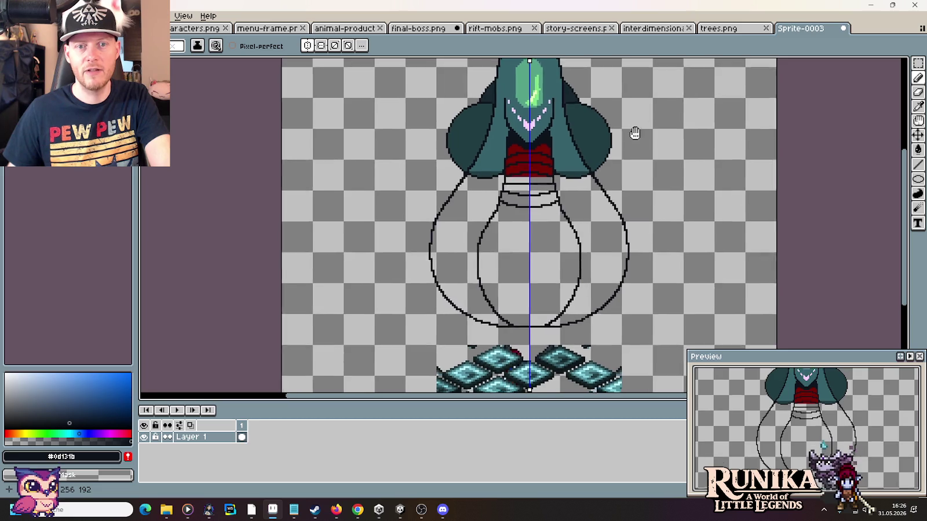
pyautogui.moveTo(634, 133); pyautogui.dragTo(588, 251)
pyautogui.moveTo(572, 340); pyautogui.dragTo(572, 272)
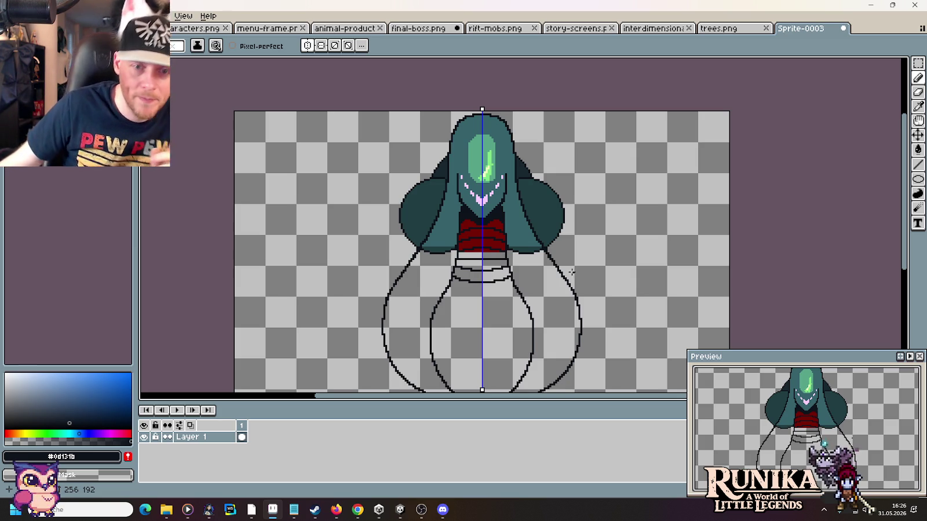
pyautogui.moveTo(572, 272); pyautogui.dragTo(551, 176)
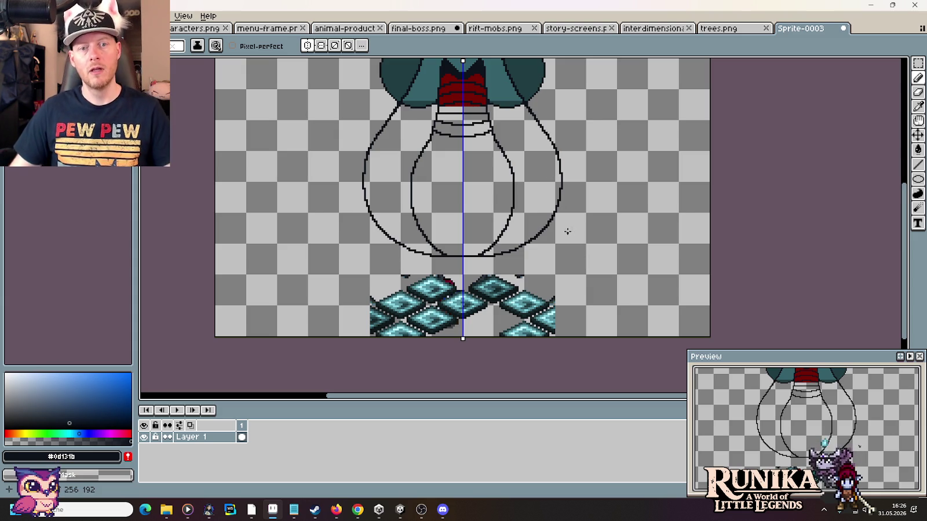
# Step: Marquee-select the whole hooded bulb sprite in Sprite-0003
pyautogui.moveTo(562, 232); pyautogui.dragTo(558, 294)
pyautogui.press('m')
pyautogui.scroll(-2, 558, 294)
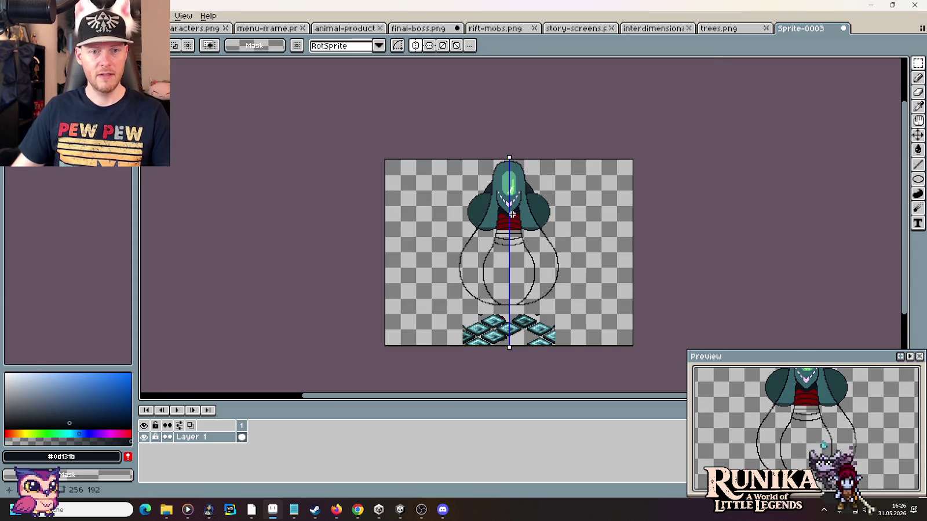
pyautogui.moveTo(432, 159); pyautogui.dragTo(586, 345)
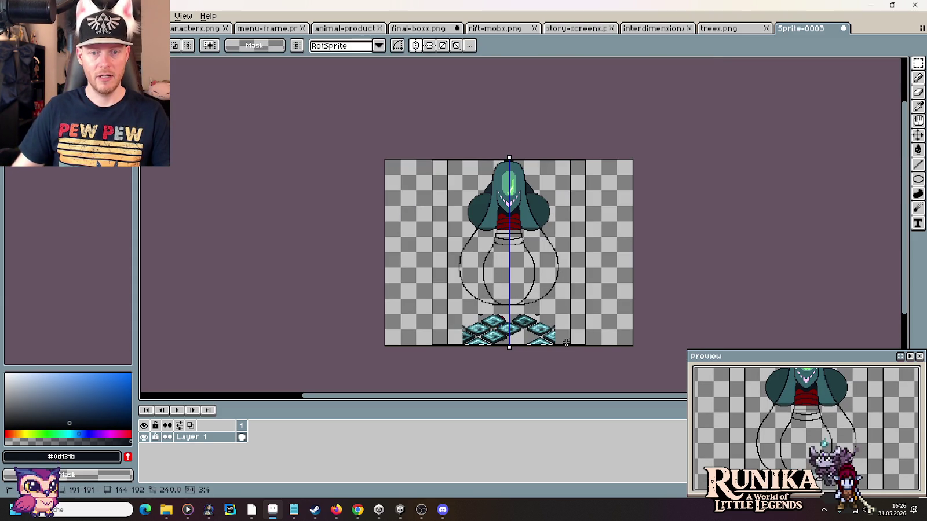
# Step: Paste the sprite beside the other bosses in final-boss.png, then return to Sprite-0003 and deselect
pyautogui.click(405, 28)
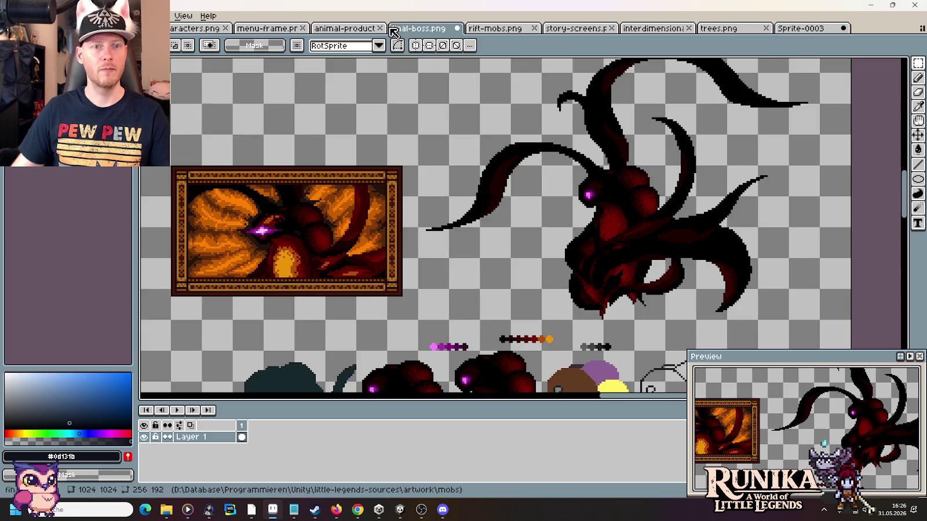
pyautogui.scroll(-2, 442, 118)
pyautogui.scroll(1, 572, 227)
pyautogui.scroll(1, 563, 227)
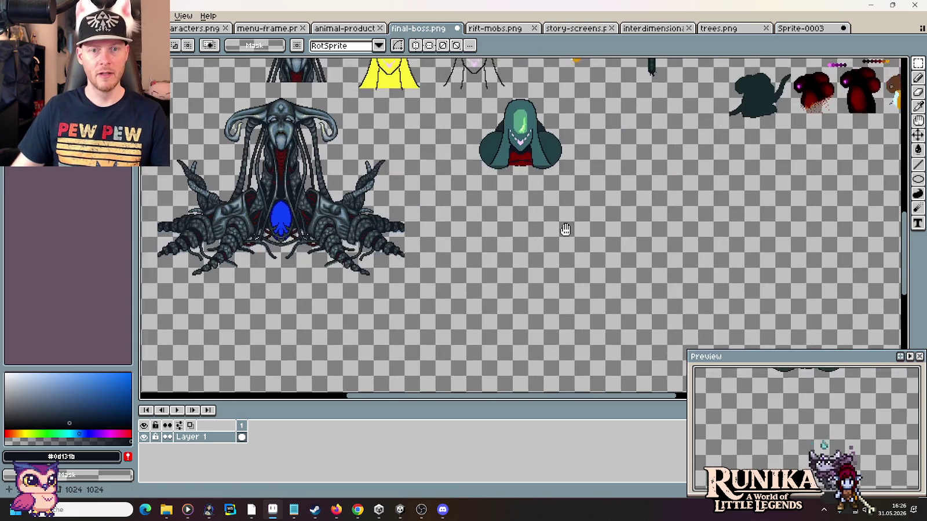
pyautogui.hotkey('ctrl', 'v')
pyautogui.moveTo(576, 247)
pyautogui.mouseDown()
pyautogui.moveTo(751, 242)
pyautogui.moveTo(751, 227)
pyautogui.mouseUp()
pyautogui.press('Return')
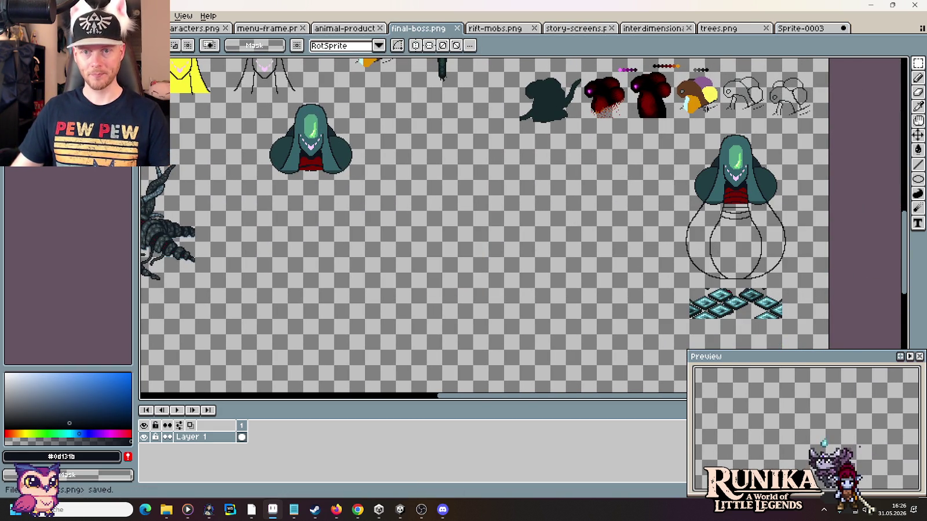
pyautogui.click(816, 29)
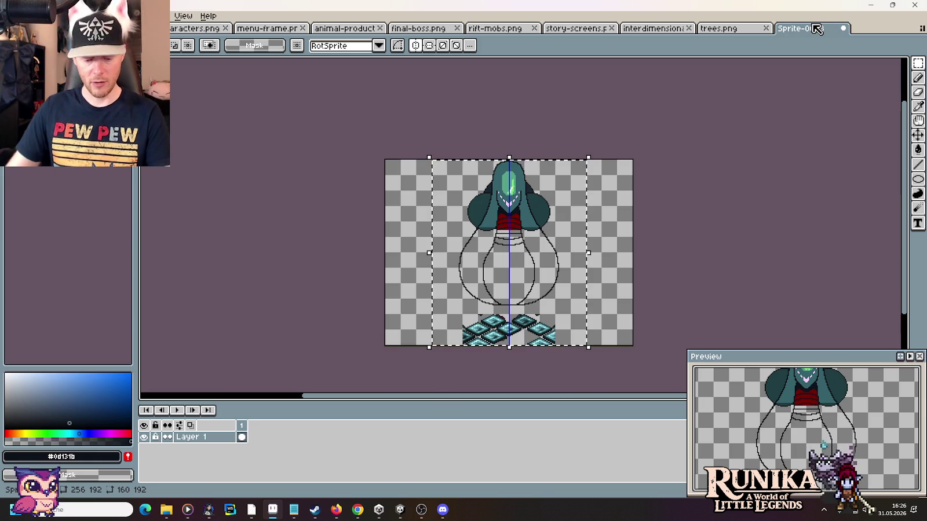
pyautogui.hotkey('ctrl', 'd')
# Step: Erase the lower halves of both bulb outlines and try mirrored leg lines down the body
pyautogui.scroll(2, 590, 198)
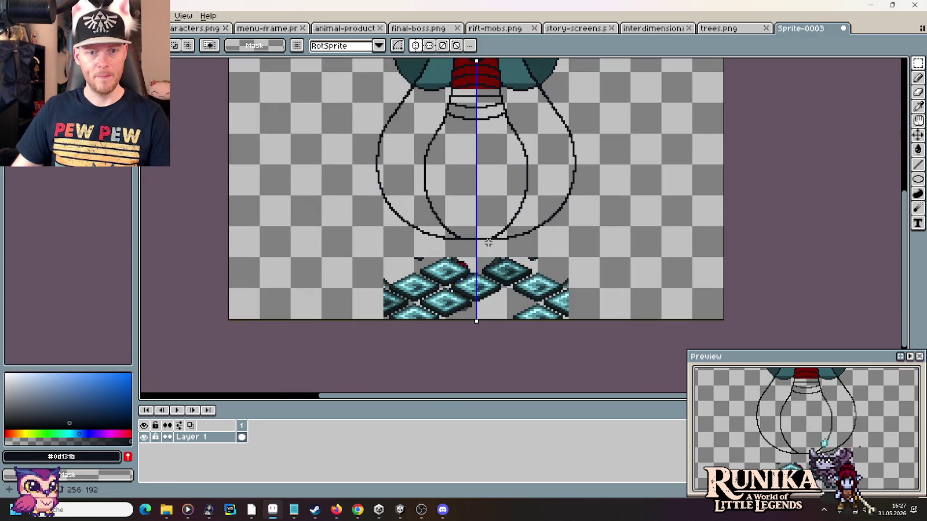
pyautogui.moveTo(480, 248)
pyautogui.mouseDown()
pyautogui.moveTo(342, 149)
pyautogui.moveTo(472, 249)
pyautogui.mouseUp()
pyautogui.hotkey('ctrl', 'd')
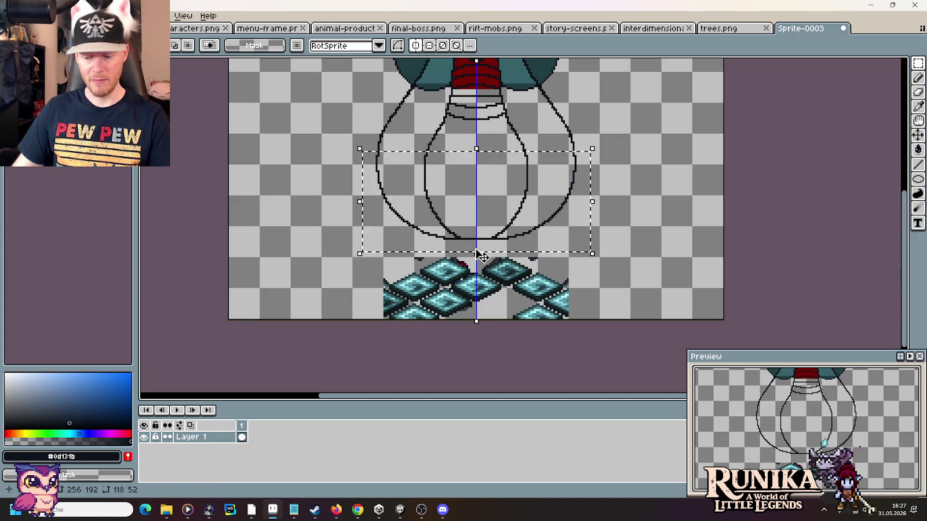
pyautogui.press('Delete')
pyautogui.press('i')
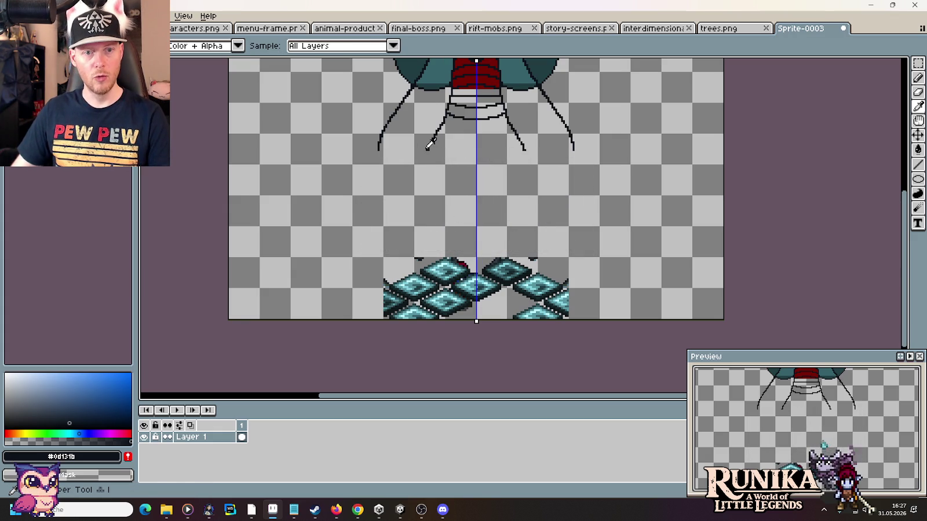
pyautogui.press('b')
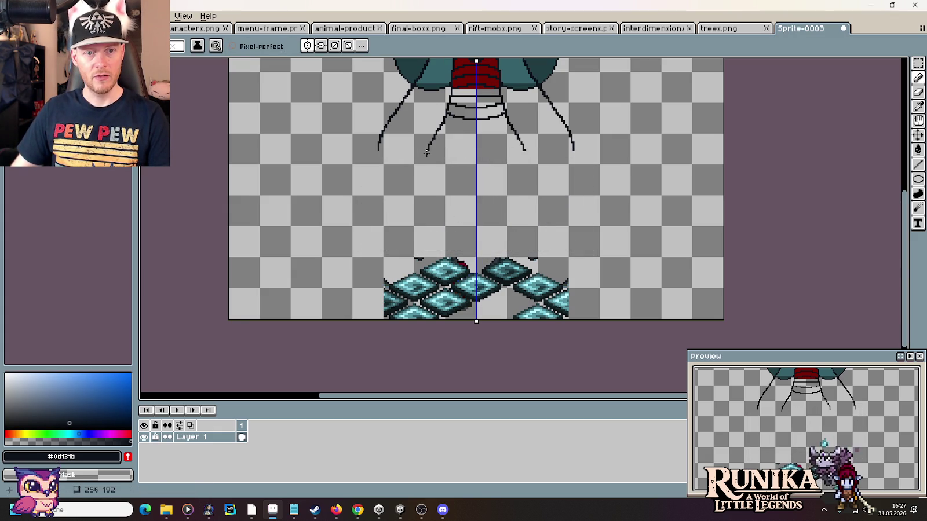
pyautogui.hotkey('ctrl', 'z')
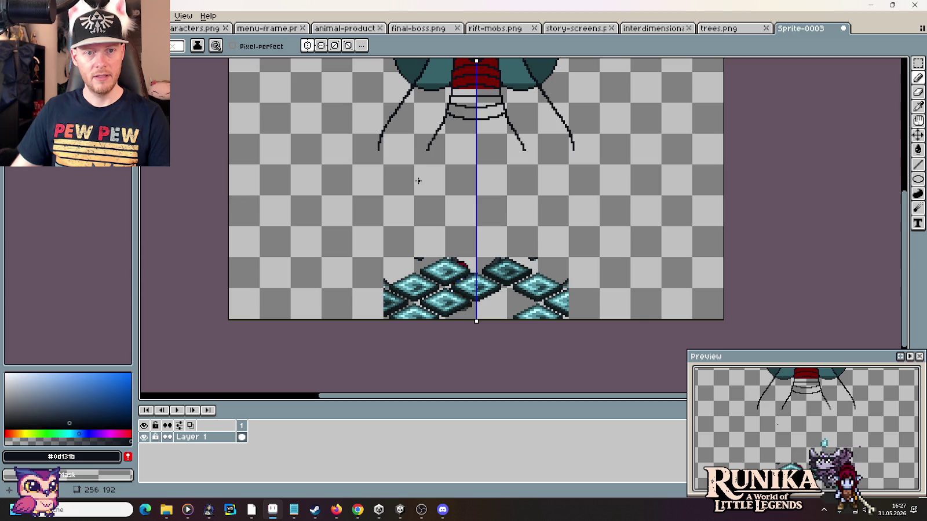
pyautogui.moveTo(426, 150); pyautogui.dragTo(423, 166)
pyautogui.moveTo(418, 200); pyautogui.dragTo(414, 298)
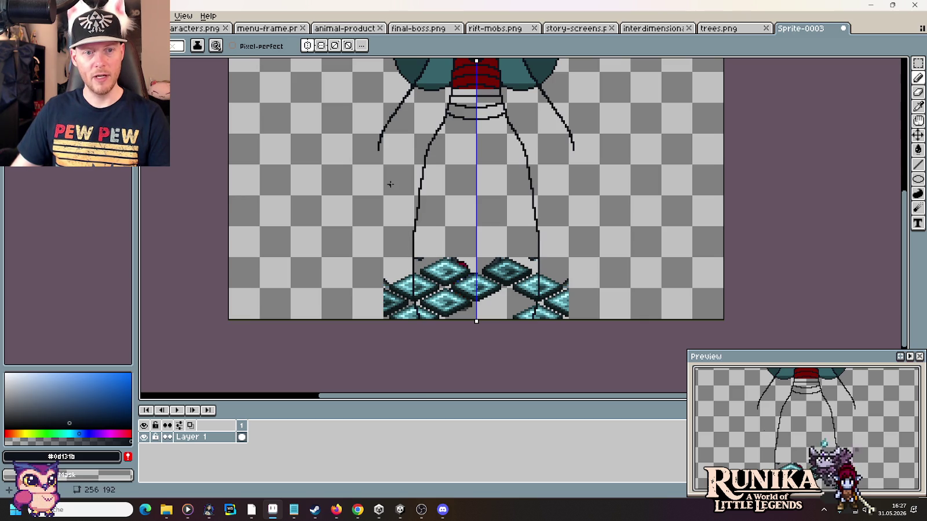
pyautogui.hotkey('ctrl', 'z')
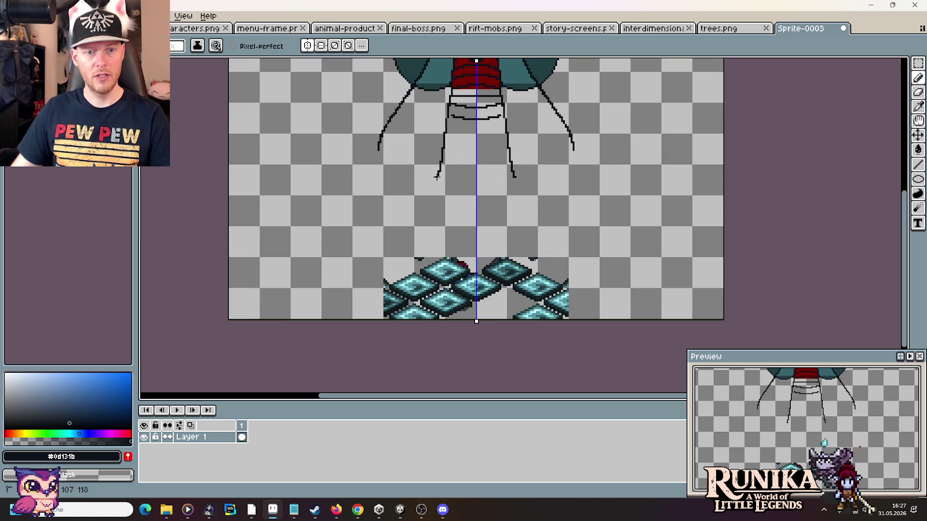
# Step: Draw mirrored outer lines flaring to the bottom edge and inner lines meeting at centre
pyautogui.moveTo(432, 191); pyautogui.dragTo(397, 253)
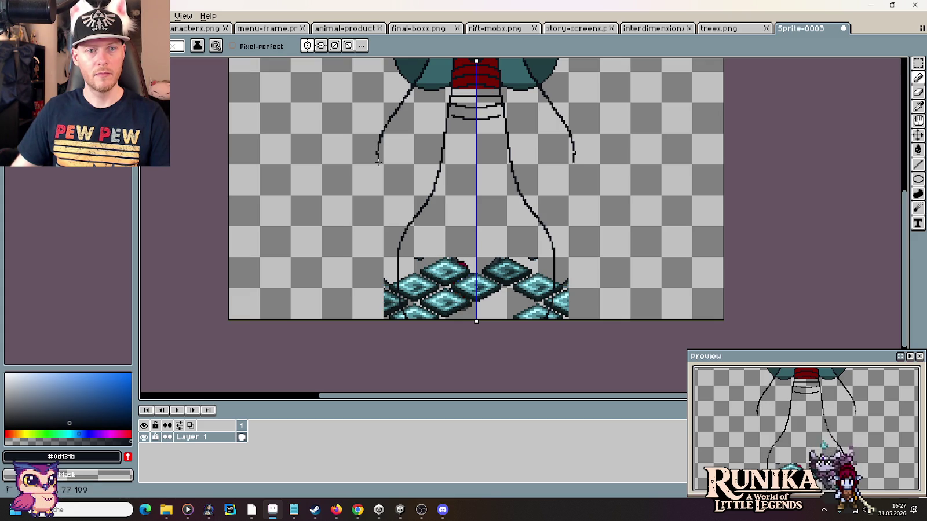
pyautogui.moveTo(376, 150); pyautogui.dragTo(380, 184)
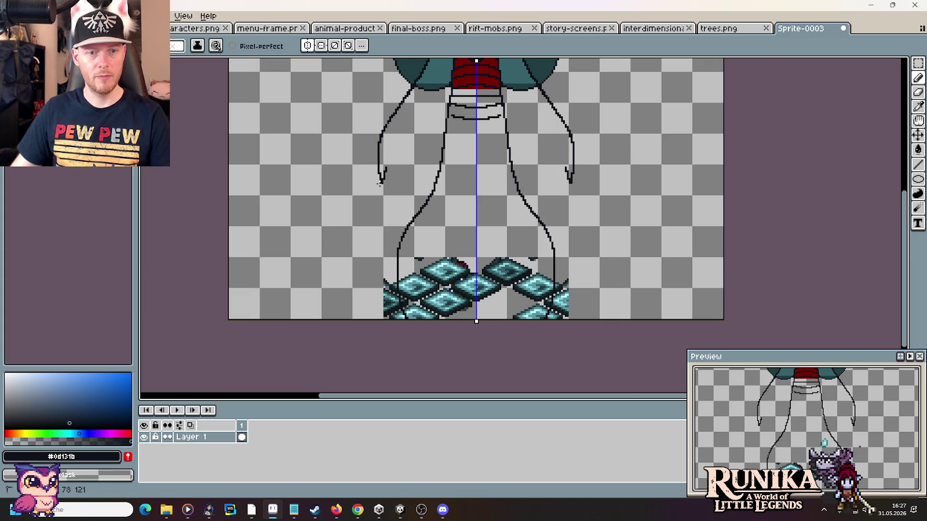
pyautogui.moveTo(351, 214); pyautogui.dragTo(323, 271)
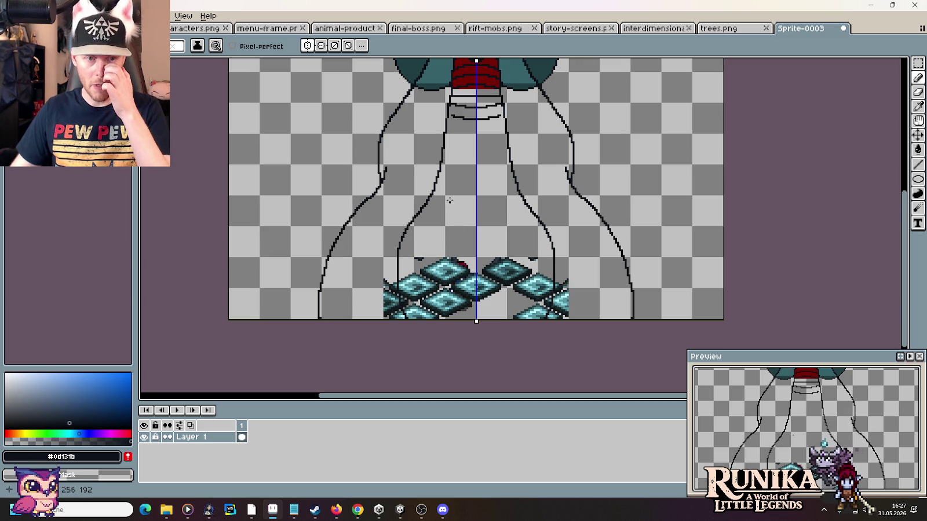
pyautogui.moveTo(405, 229); pyautogui.dragTo(417, 256)
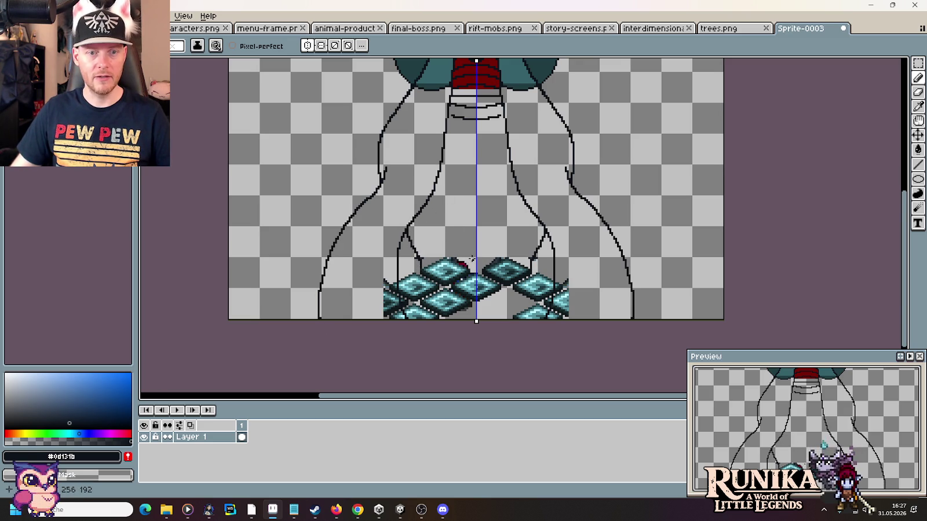
pyautogui.moveTo(470, 262); pyautogui.dragTo(443, 144)
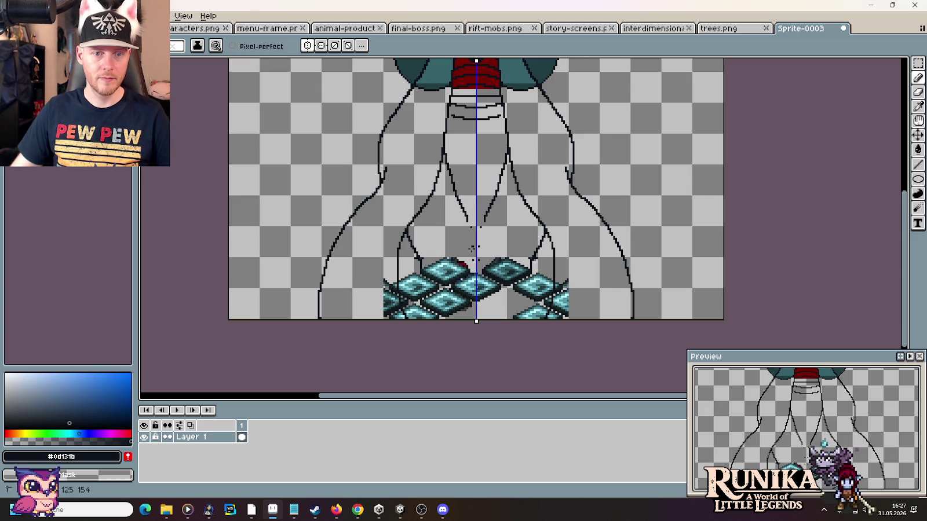
pyautogui.moveTo(467, 219); pyautogui.dragTo(471, 224)
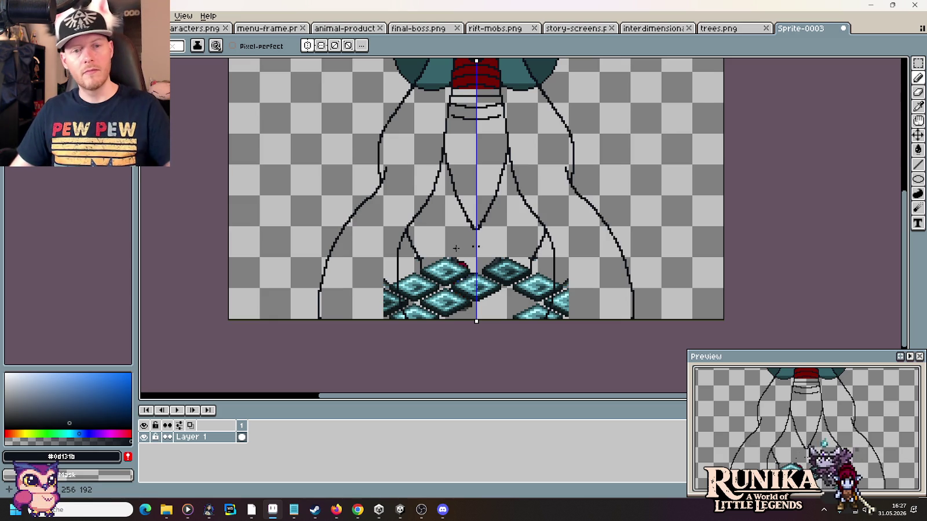
pyautogui.scroll(-2, 459, 181)
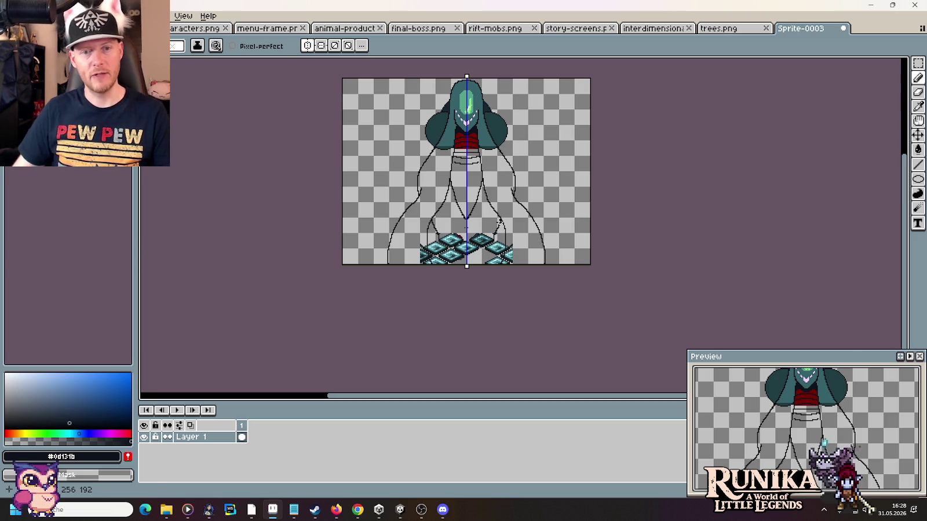
# Step: Swell the outer body outline into a wide bulge and erase the old straight edge
pyautogui.press('i')
pyautogui.press('b')
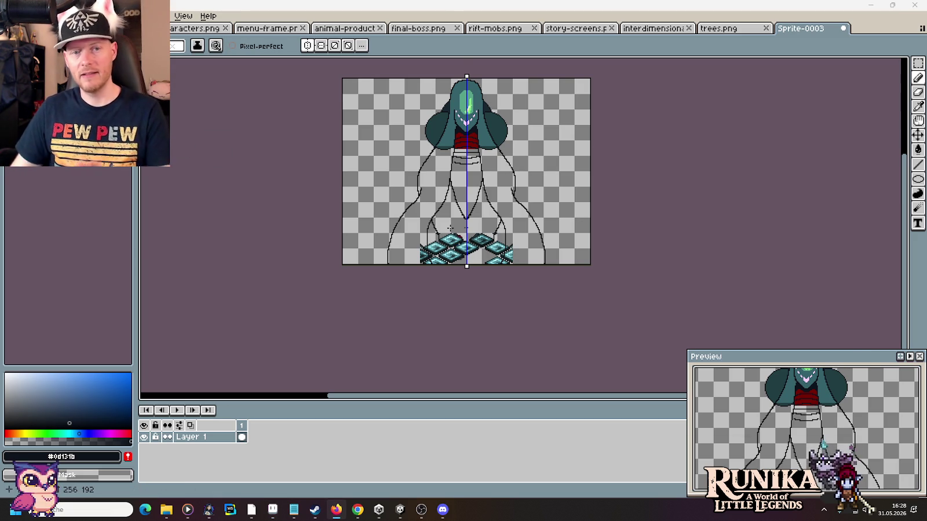
pyautogui.scroll(2, 421, 198)
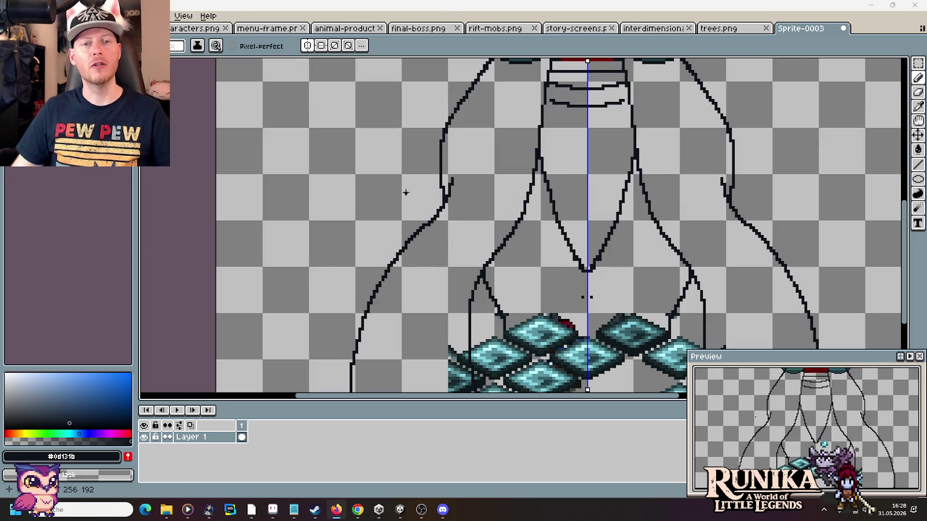
pyautogui.moveTo(442, 140)
pyautogui.mouseDown()
pyautogui.moveTo(371, 186)
pyautogui.moveTo(277, 318)
pyautogui.moveTo(345, 359)
pyautogui.mouseUp()
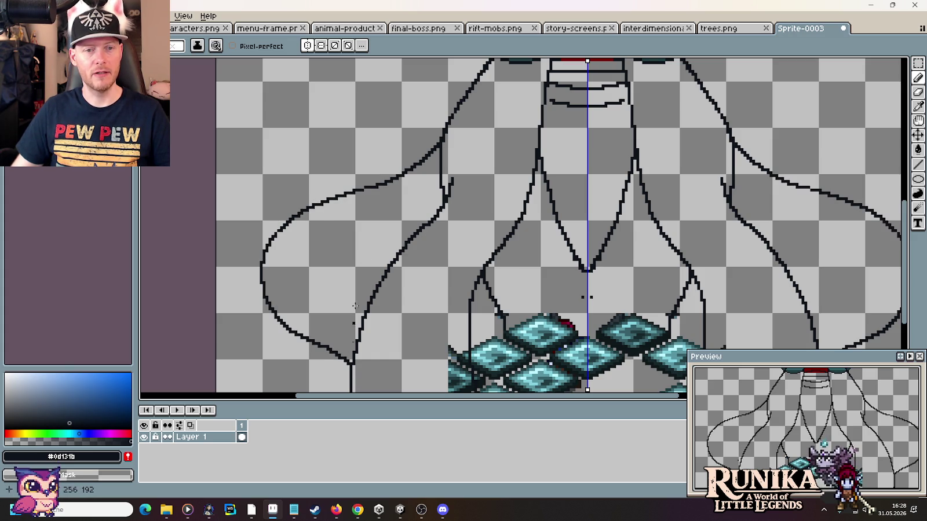
pyautogui.moveTo(442, 149)
pyautogui.mouseDown()
pyautogui.moveTo(440, 175)
pyautogui.moveTo(420, 180)
pyautogui.mouseUp()
# Step: Add a short inner stroke below the collar and extend it downward
pyautogui.scroll(-3, 440, 148)
pyautogui.scroll(1, 454, 267)
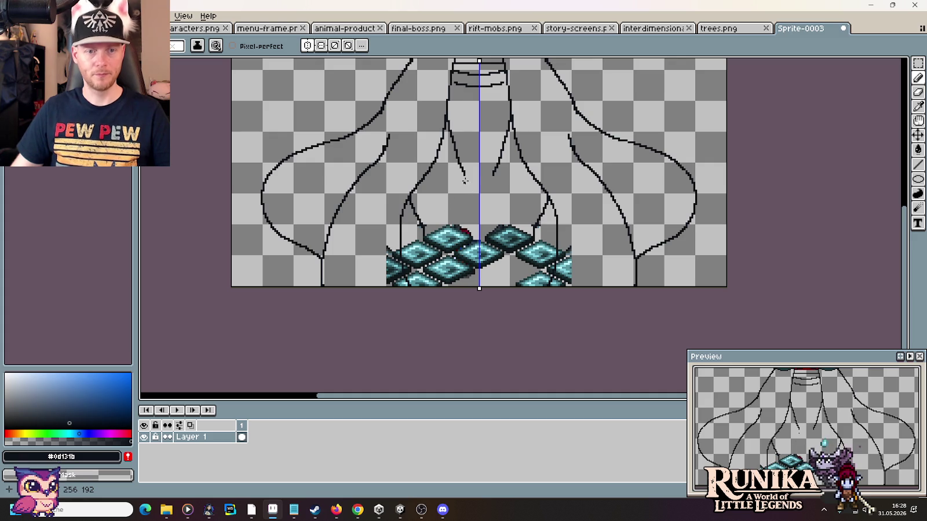
pyautogui.moveTo(454, 145); pyautogui.dragTo(491, 153)
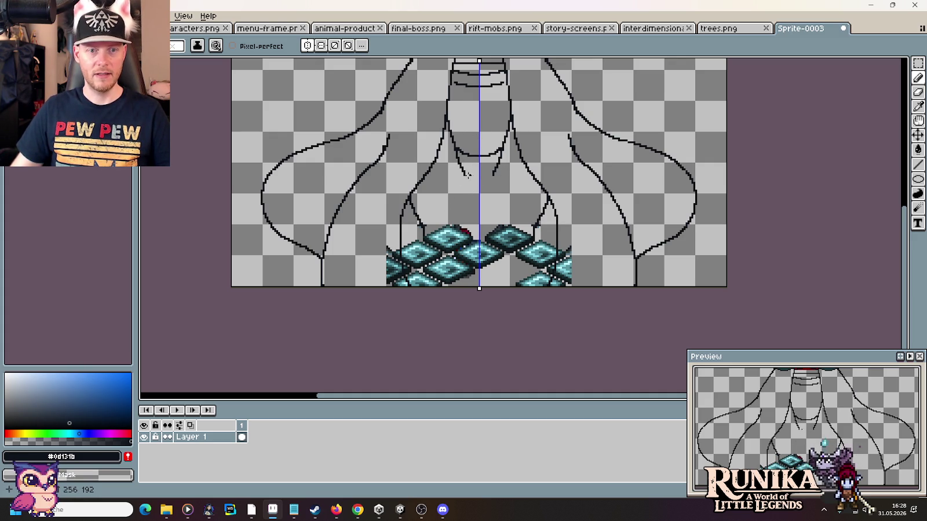
pyautogui.moveTo(463, 173); pyautogui.dragTo(470, 199)
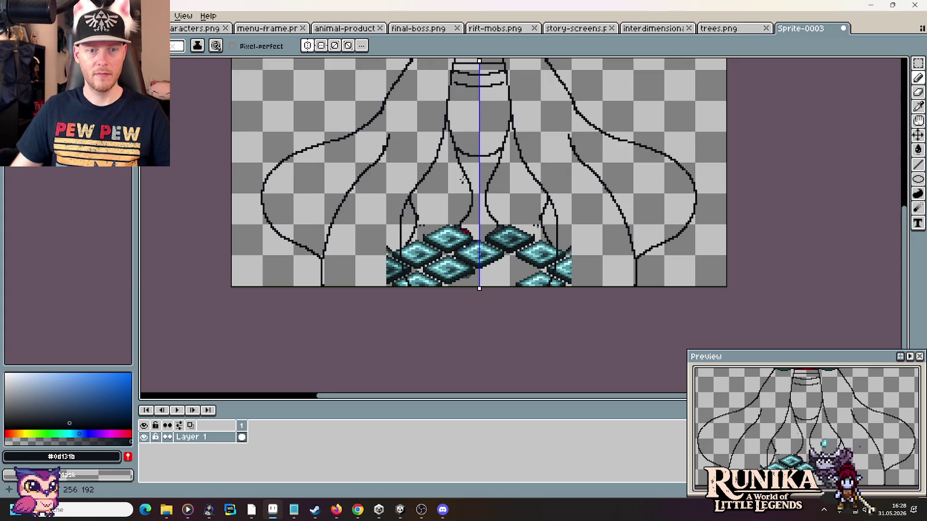
pyautogui.scroll(-1, 462, 180)
pyautogui.scroll(-1, 460, 191)
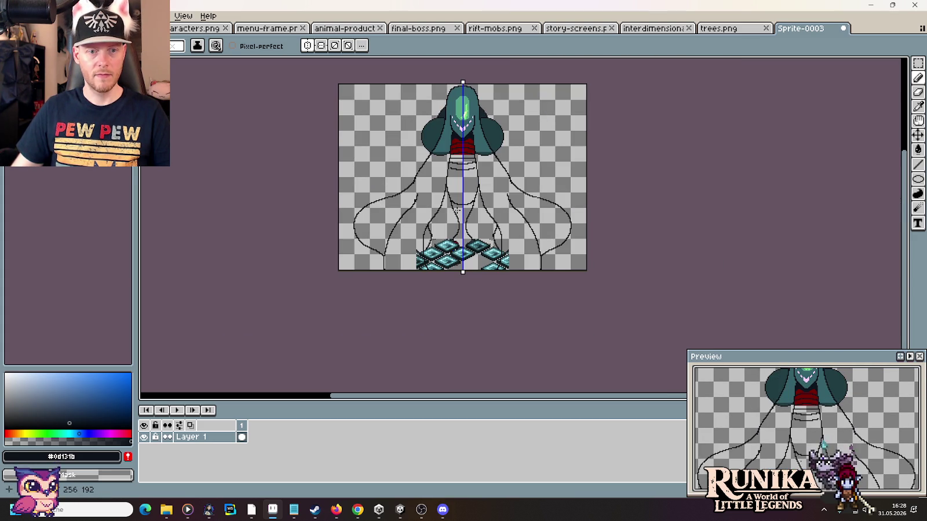
# Step: Erase stray pixels near the tiles and redraw the inner line as a straight vertical stroke
pyautogui.scroll(1, 479, 250)
pyautogui.scroll(1, 479, 251)
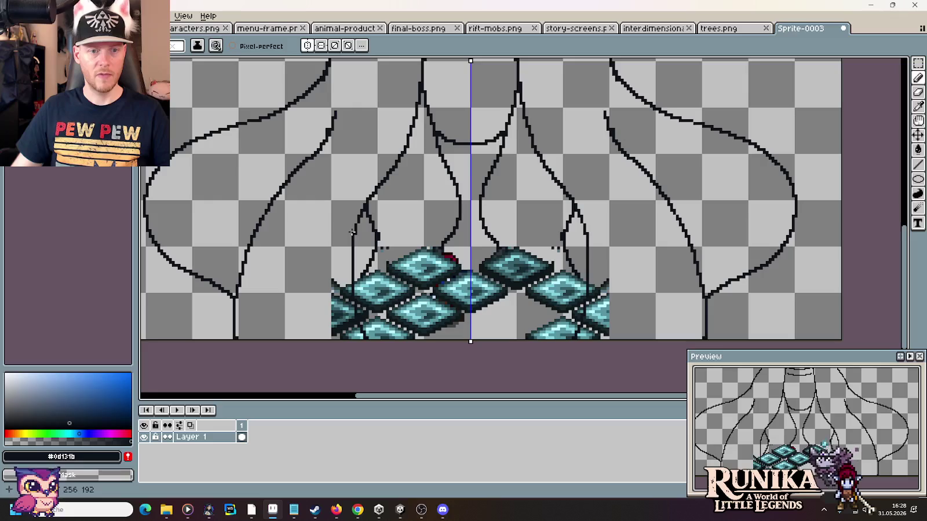
pyautogui.moveTo(443, 247)
pyautogui.mouseDown()
pyautogui.moveTo(451, 230)
pyautogui.moveTo(452, 243)
pyautogui.mouseUp()
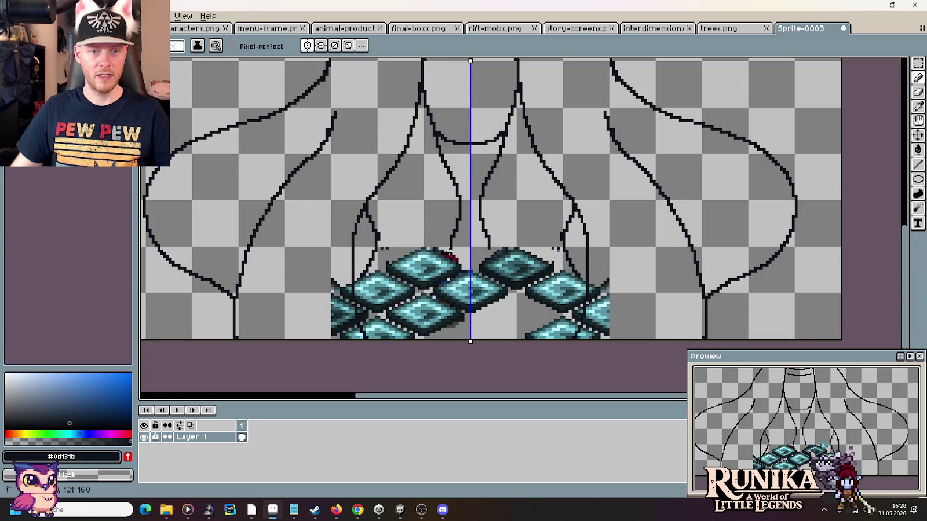
pyautogui.moveTo(380, 257); pyautogui.dragTo(374, 245)
pyautogui.moveTo(370, 213); pyautogui.dragTo(367, 259)
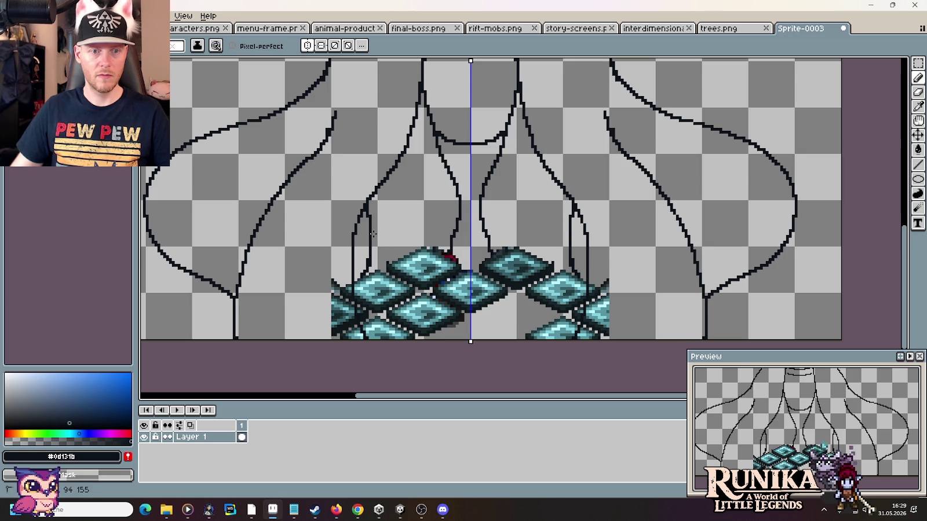
# Step: Erase the inner strokes beside the centre, undoing the last mirrored stroke
pyautogui.scroll(-3, 373, 233)
pyautogui.scroll(2, 440, 234)
pyautogui.scroll(1, 440, 234)
pyautogui.moveTo(440, 235)
pyautogui.mouseDown()
pyautogui.moveTo(432, 229)
pyautogui.moveTo(439, 277)
pyautogui.moveTo(432, 223)
pyautogui.moveTo(433, 284)
pyautogui.moveTo(433, 230)
pyautogui.mouseUp()
pyautogui.hotkey('ctrl', 'z')
pyautogui.scroll(-1, 416, 281)
pyautogui.scroll(-1, 416, 281)
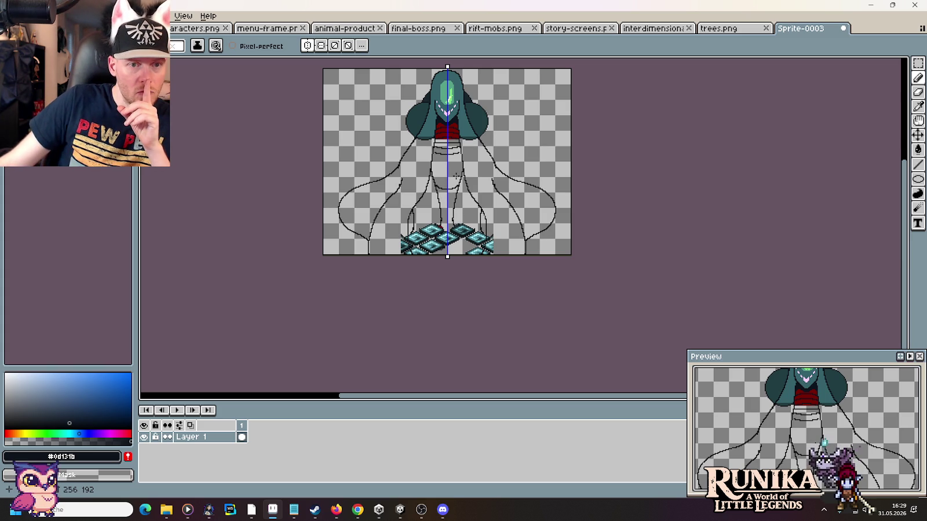
# Step: Marquee-select the bulb-bodied boss sprite on the final-boss.png sheet
pyautogui.click(195, 28)
pyautogui.click(434, 29)
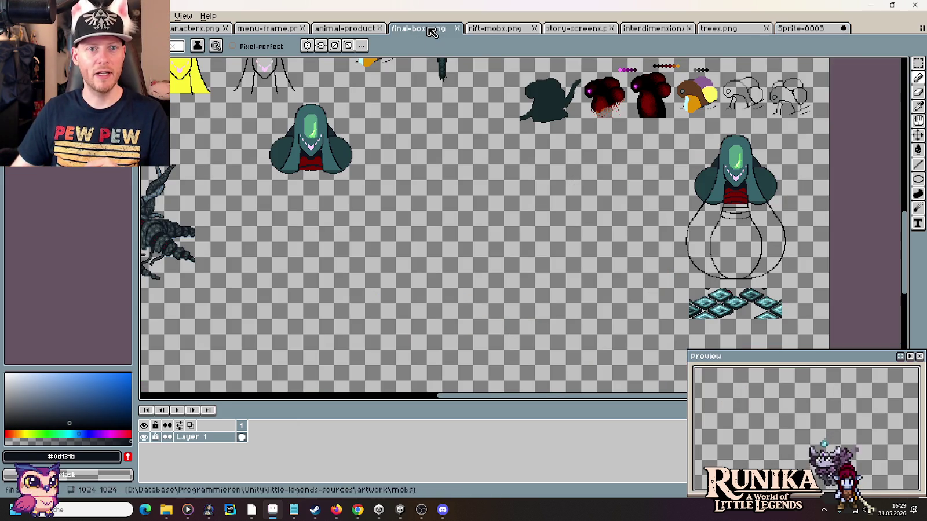
pyautogui.hscroll(3, 406, 226)
pyautogui.press('m')
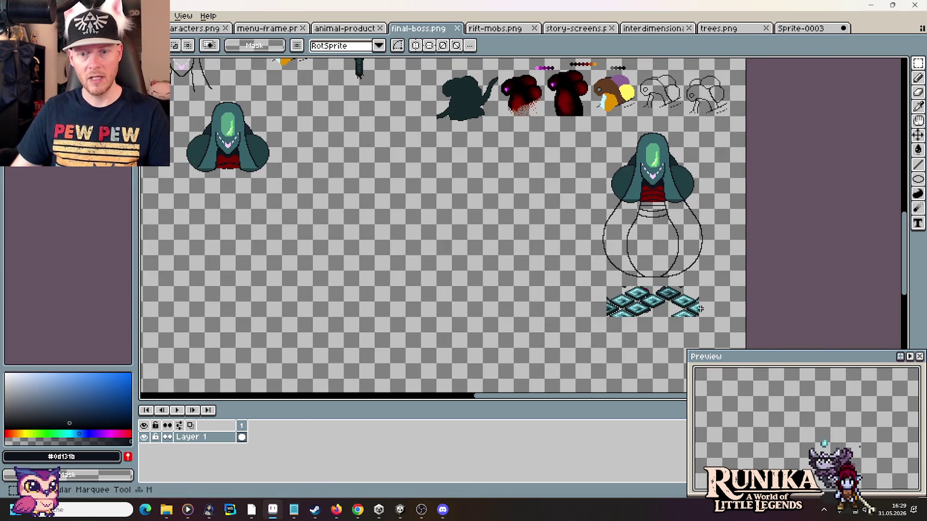
pyautogui.moveTo(701, 319); pyautogui.dragTo(666, 207)
pyautogui.moveTo(713, 310); pyautogui.dragTo(600, 140)
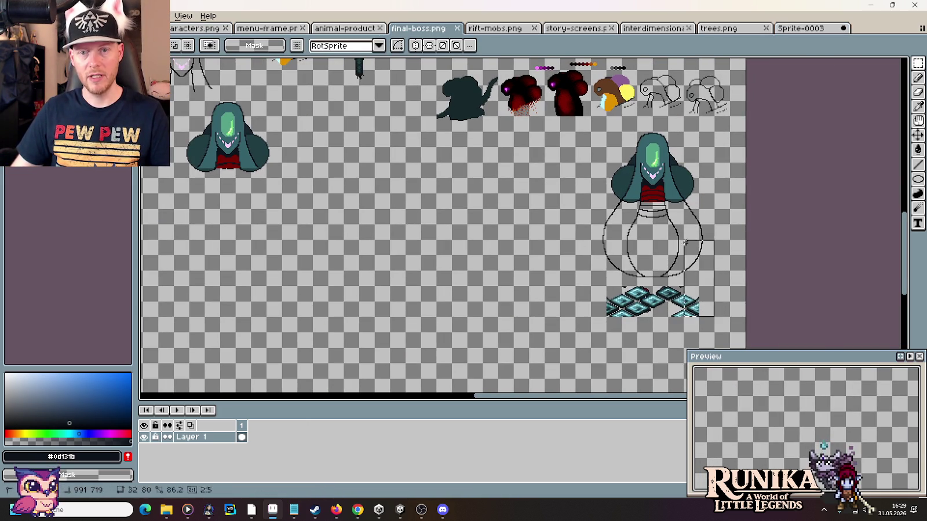
# Step: Clear Sprite-0003's canvas and paste the boss in, centred
pyautogui.click(800, 29)
pyautogui.hotkey('ctrl', 'a')
pyautogui.press('Delete')
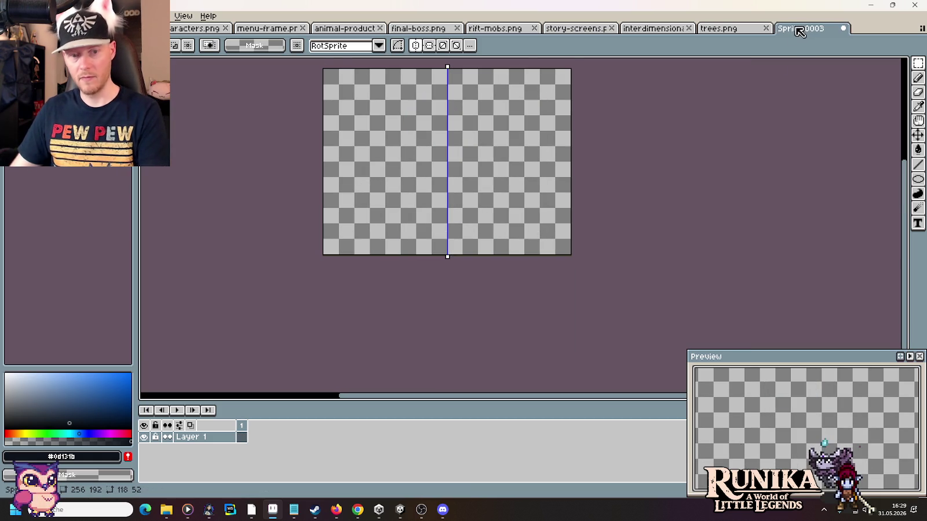
pyautogui.hotkey('ctrl', 'v')
pyautogui.moveTo(503, 181); pyautogui.dragTo(447, 182)
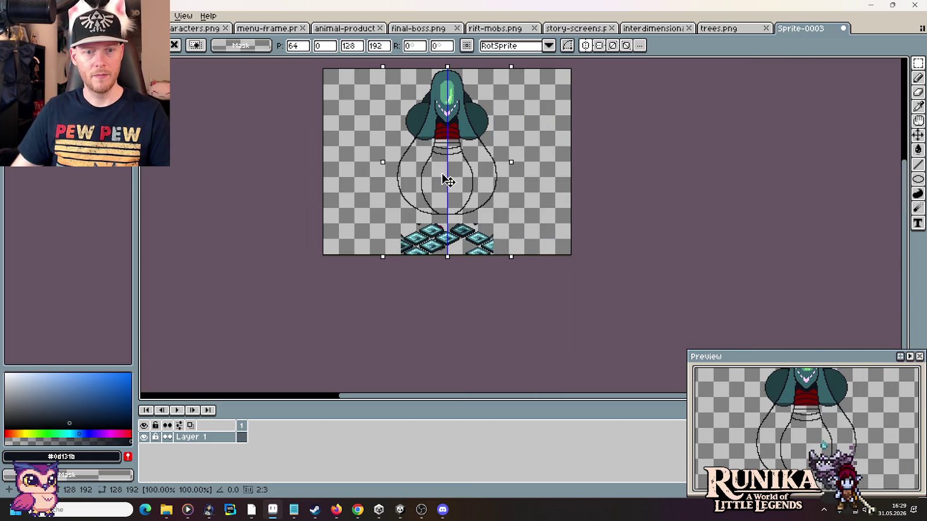
pyautogui.press('Return')
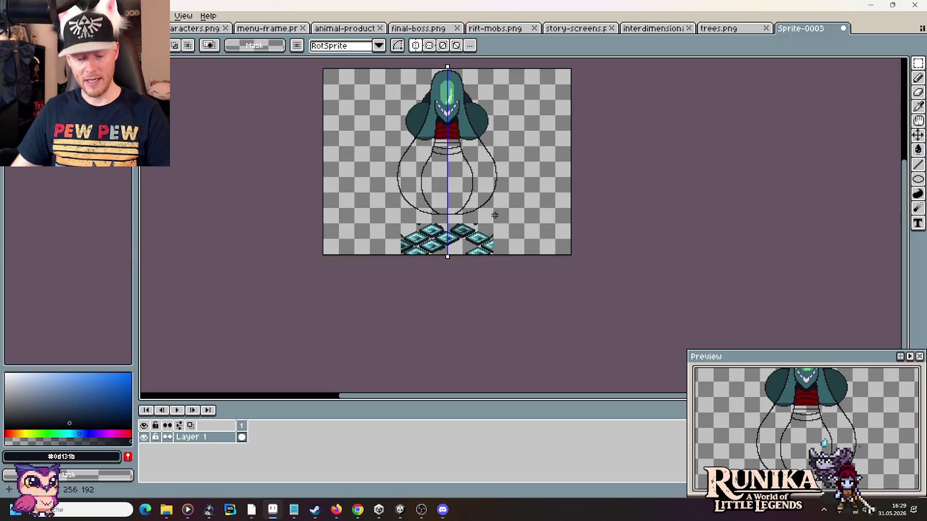
# Step: Extend the bulb's sides downward with mirrored outer curves flaring toward the bottom
pyautogui.scroll(1, 494, 215)
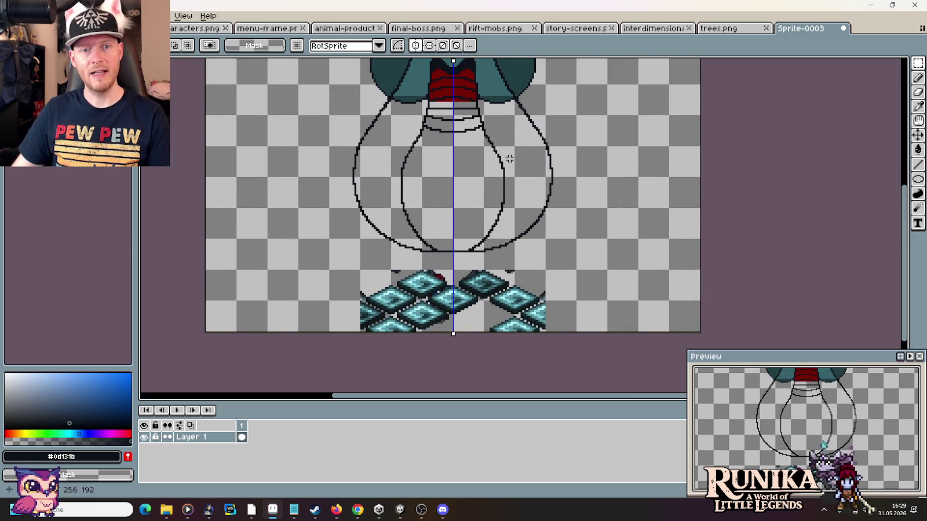
pyautogui.press('b')
pyautogui.moveTo(506, 173); pyautogui.dragTo(533, 313)
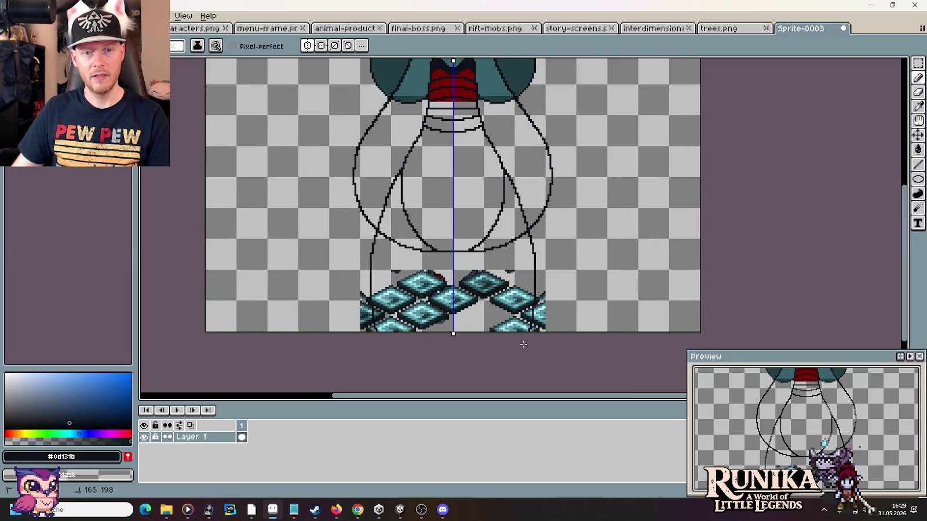
pyautogui.moveTo(539, 135)
pyautogui.mouseDown()
pyautogui.moveTo(594, 243)
pyautogui.moveTo(596, 338)
pyautogui.mouseUp()
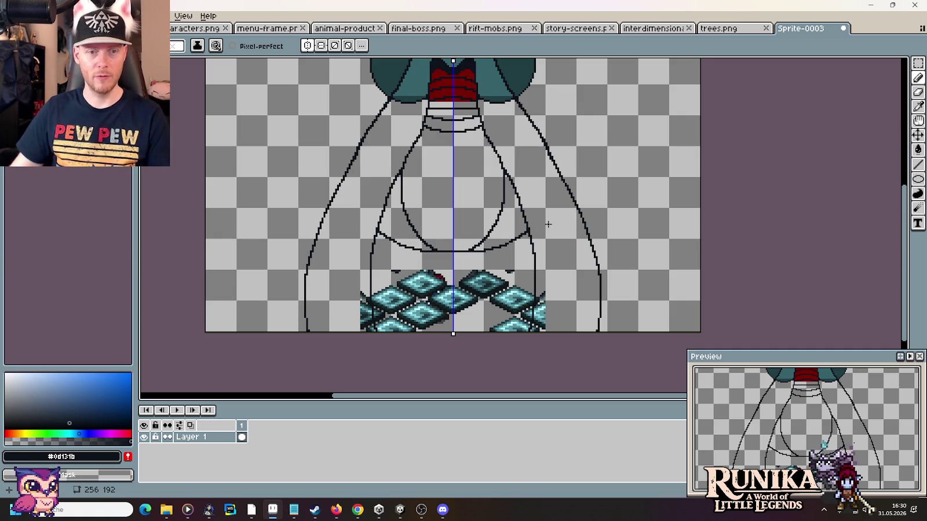
pyautogui.scroll(-2, 548, 224)
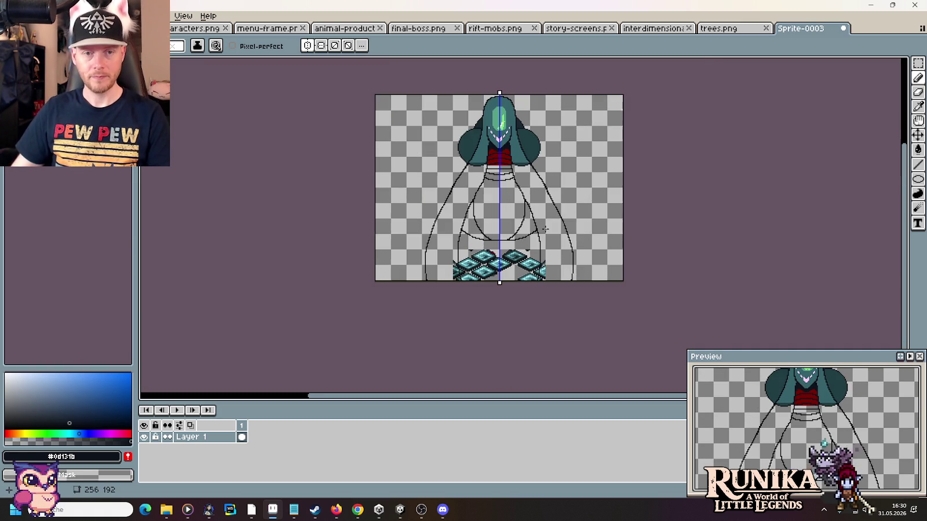
pyautogui.scroll(2, 531, 211)
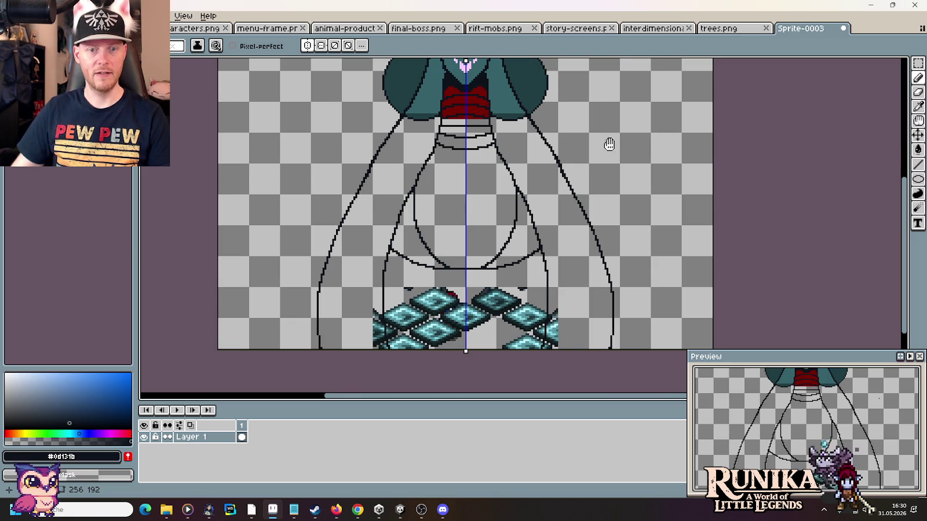
# Step: Redraw the mirrored outer outline stroke and try arcs toward the top corners, undoing the last
pyautogui.moveTo(608, 140); pyautogui.dragTo(568, 240)
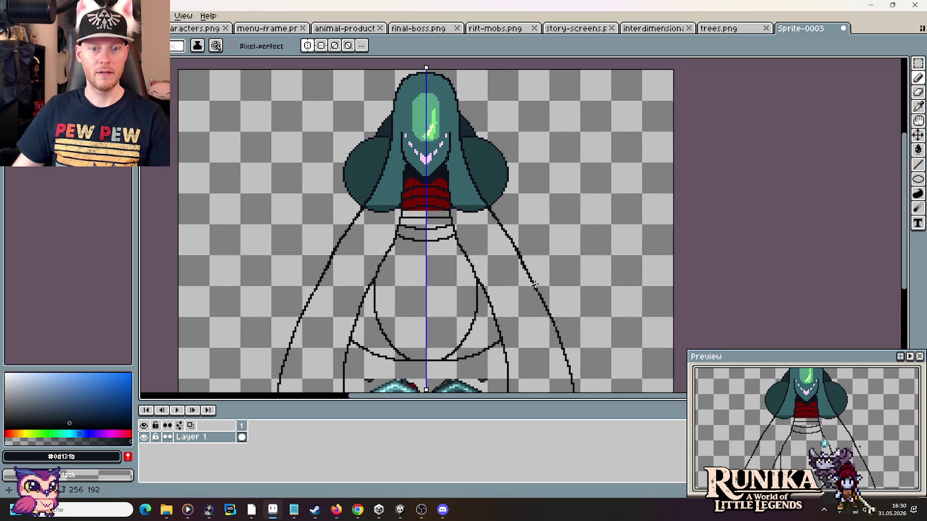
pyautogui.moveTo(534, 285); pyautogui.dragTo(535, 220)
pyautogui.hotkey('ctrl', 'z')
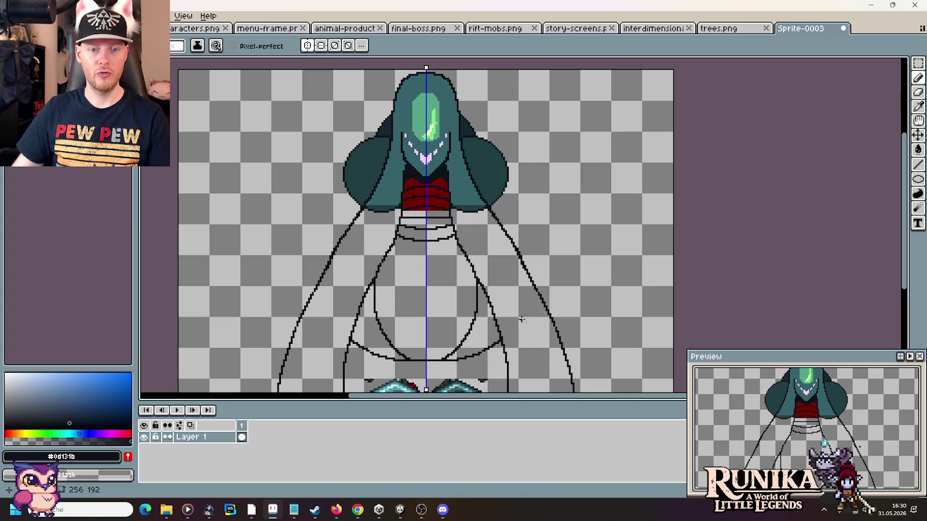
pyautogui.moveTo(539, 295)
pyautogui.mouseDown()
pyautogui.moveTo(534, 216)
pyautogui.moveTo(655, 68)
pyautogui.mouseUp()
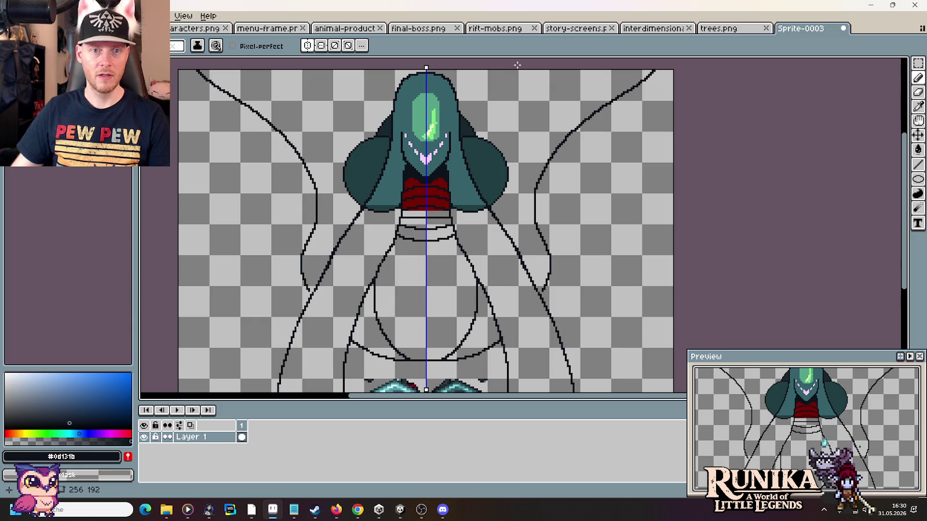
pyautogui.moveTo(588, 69); pyautogui.dragTo(497, 131)
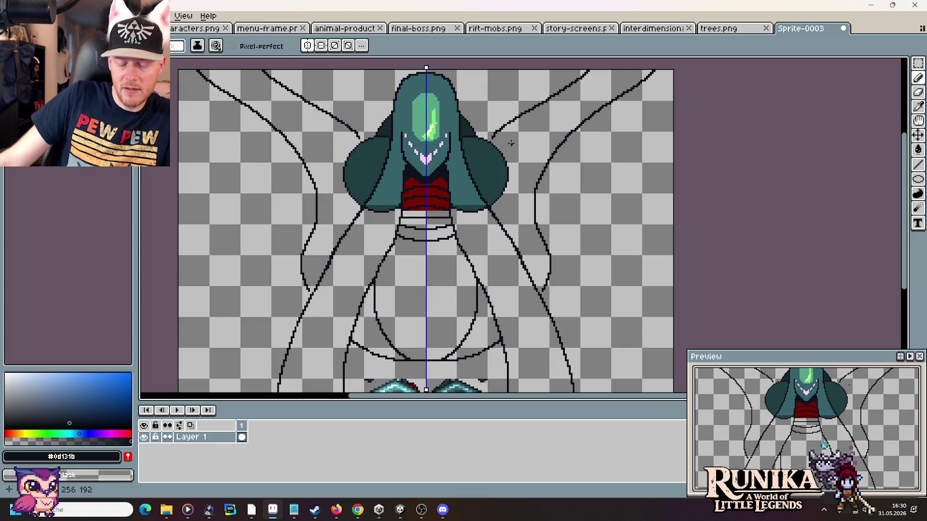
pyautogui.hotkey('ctrl', 'z')
# Step: Search Google Images for 'mystic quest boss' in a new Chrome tab
pyautogui.click(357, 509)
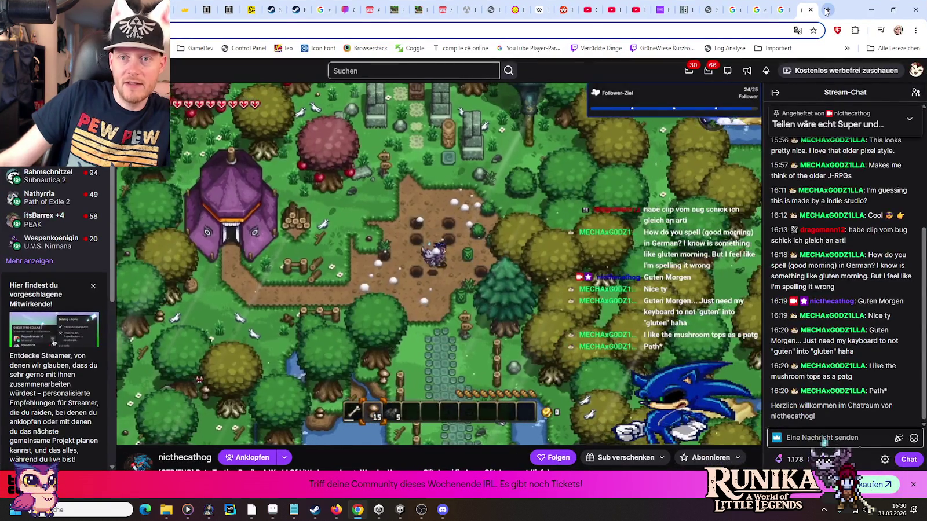
pyautogui.click(827, 10)
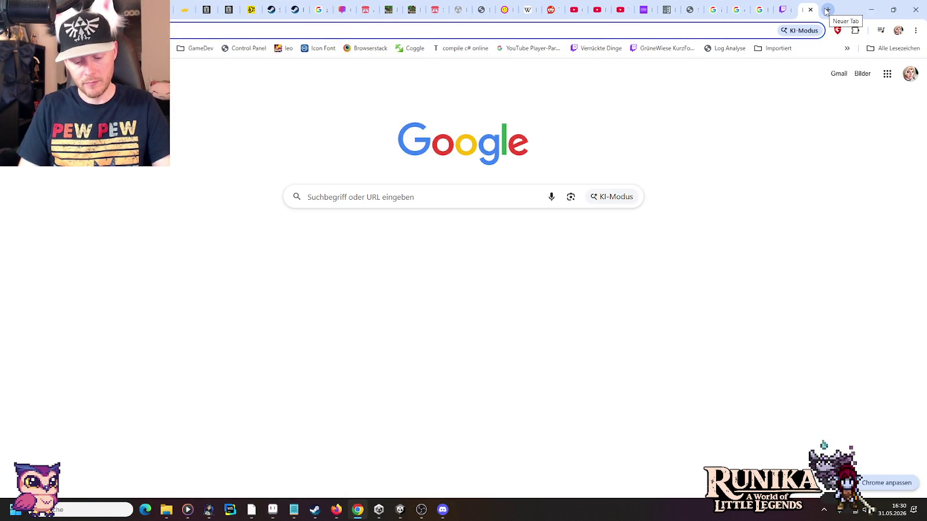
pyautogui.write('mystic quest boss')
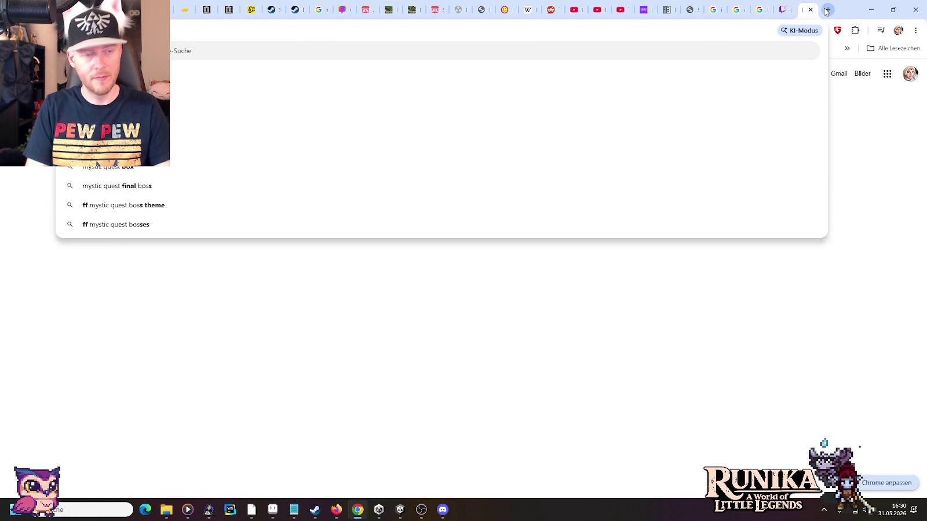
pyautogui.press('Return')
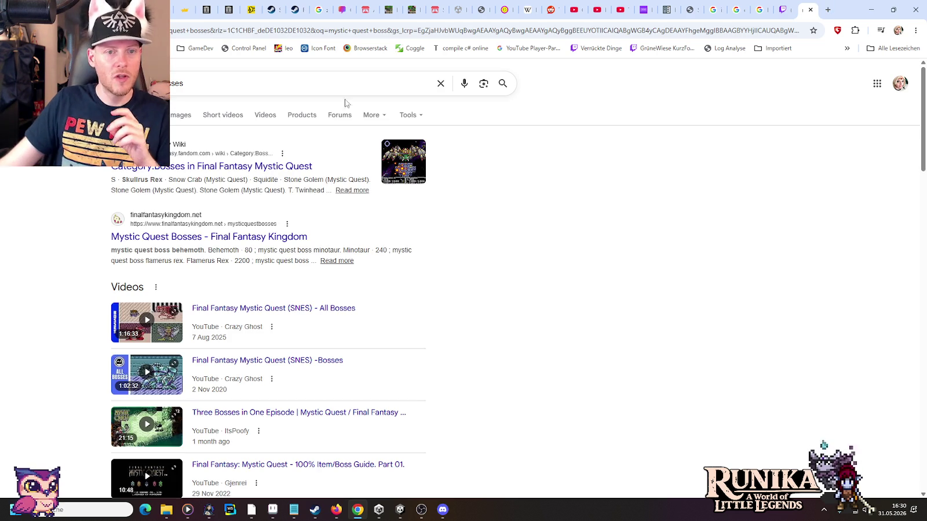
pyautogui.click(183, 116)
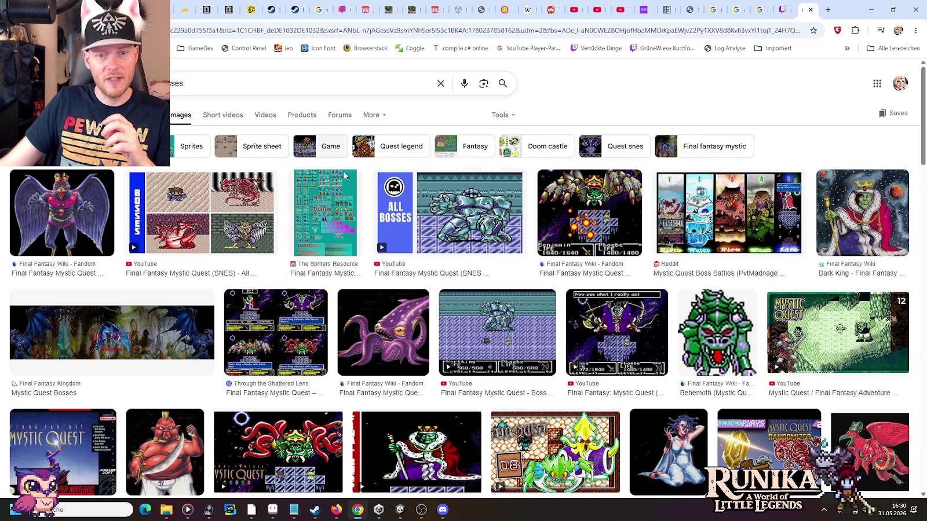
# Step: Preview the purple octopus boss, the final boss video and the Fandom battle image
pyautogui.click(393, 327)
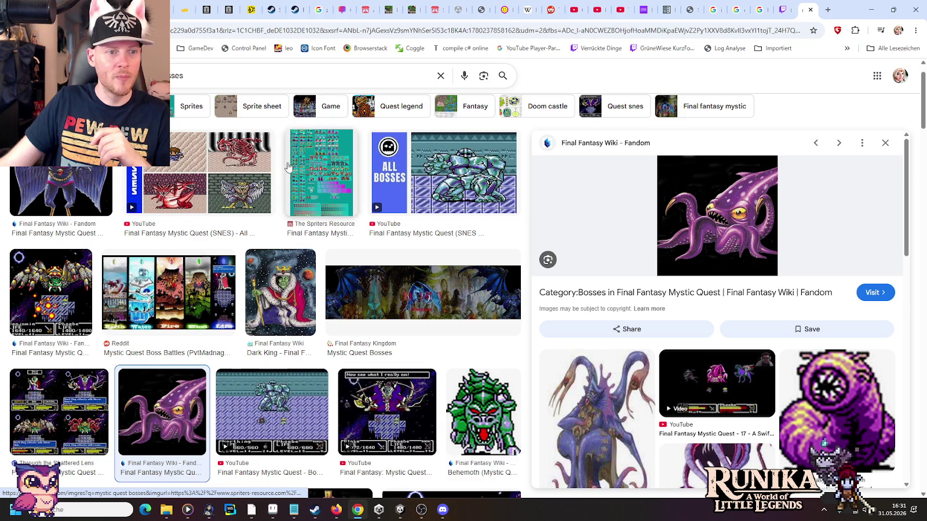
pyautogui.scroll(-2, 288, 171)
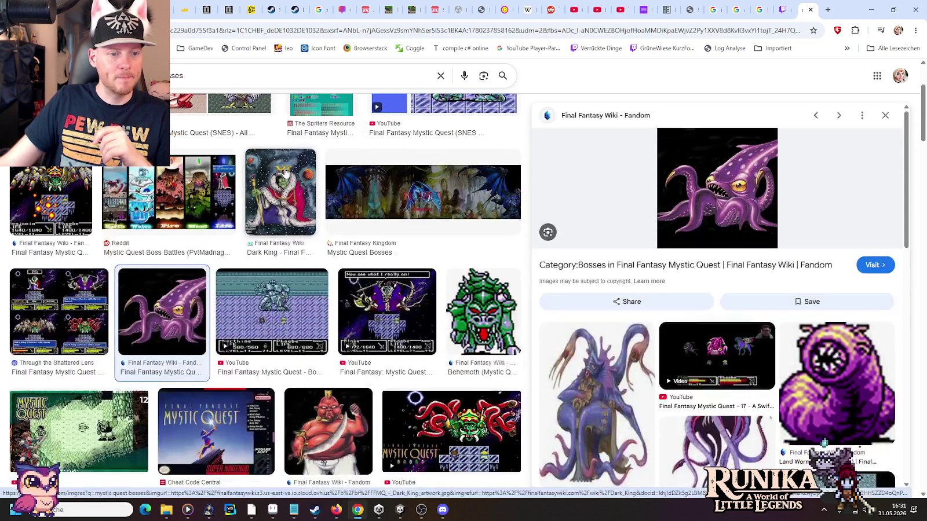
pyautogui.scroll(-2, 292, 180)
pyautogui.click(466, 277)
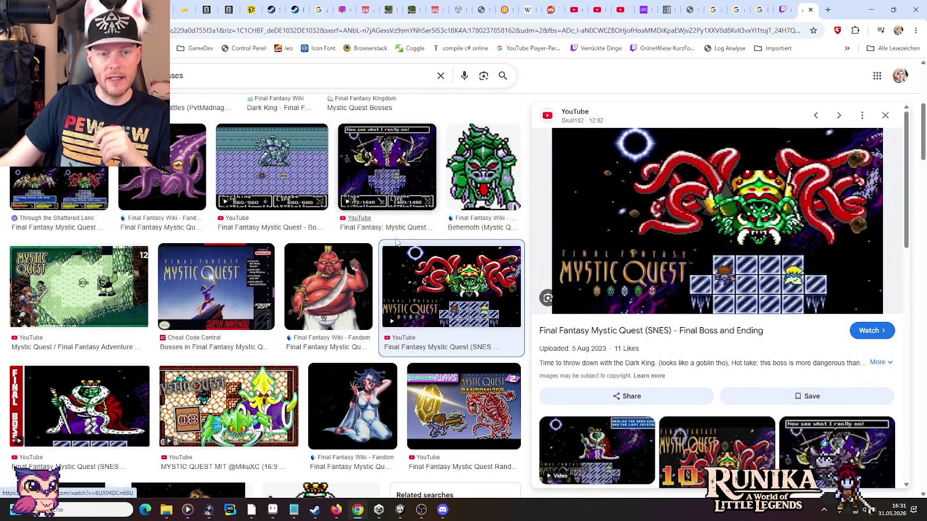
pyautogui.scroll(4, 388, 250)
pyautogui.scroll(1, 385, 243)
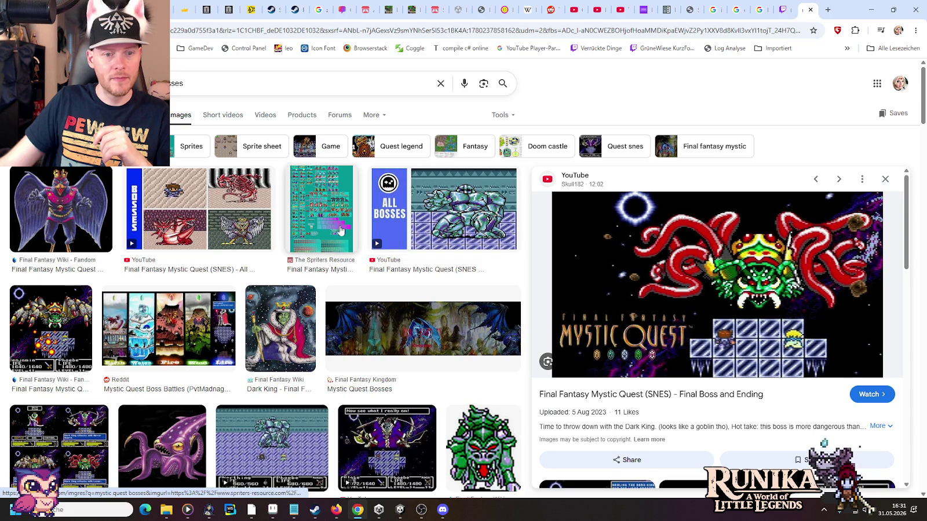
pyautogui.click(49, 322)
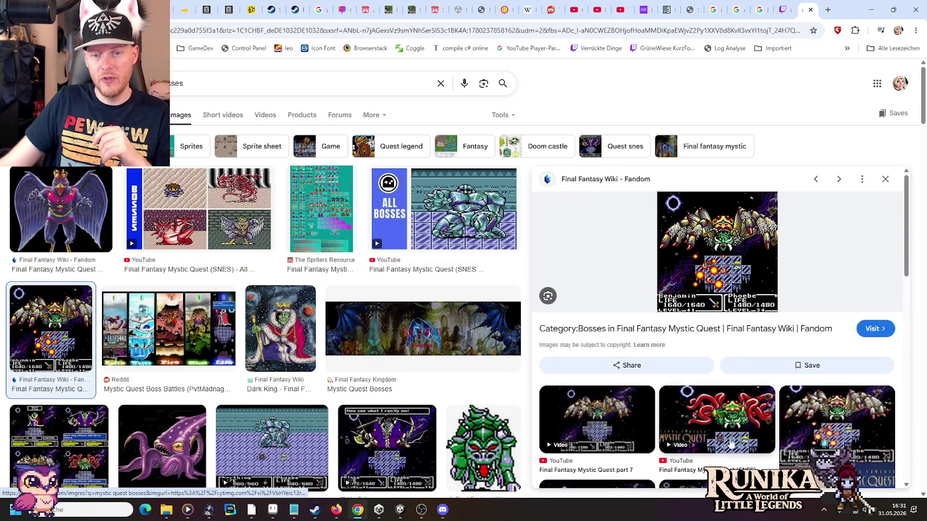
# Step: Preview the red-tentacled final boss video, the octopus boss again, then the Squidite video
pyautogui.click(716, 423)
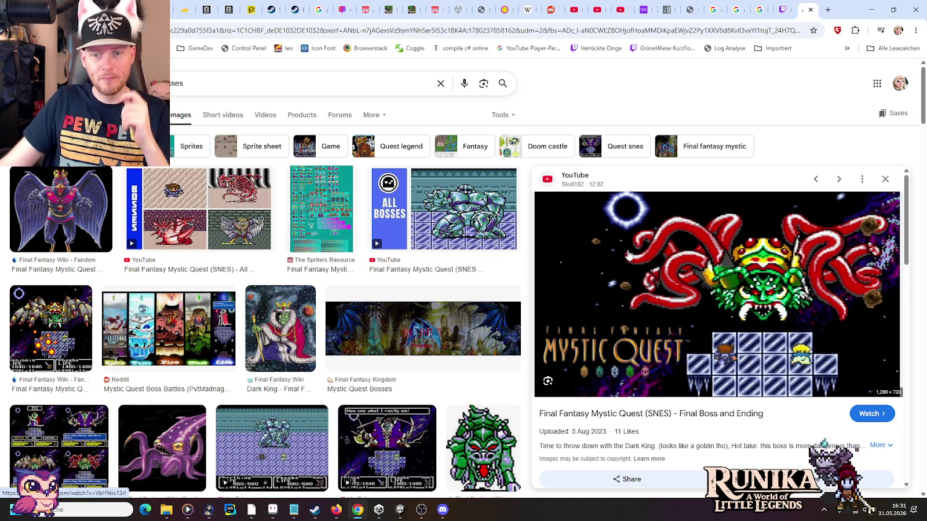
pyautogui.scroll(-4, 407, 290)
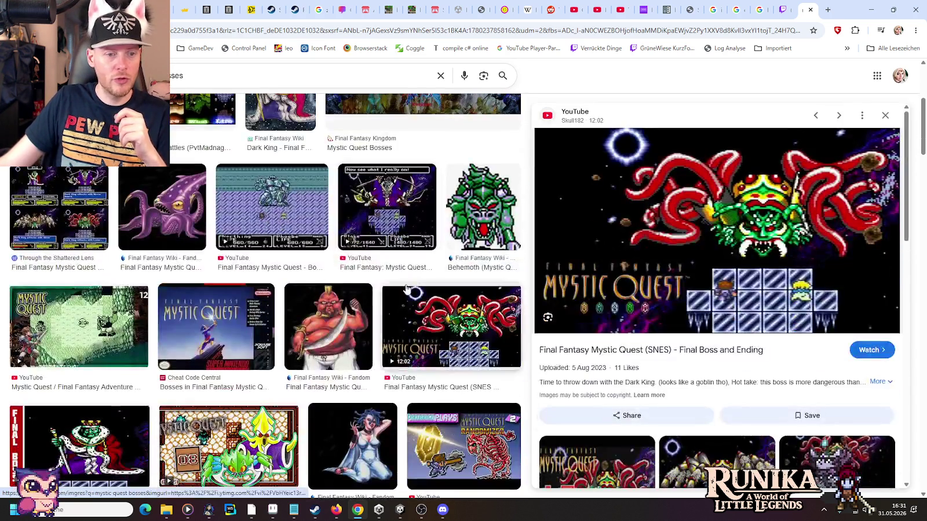
pyautogui.click(155, 200)
pyautogui.scroll(-3, 716, 243)
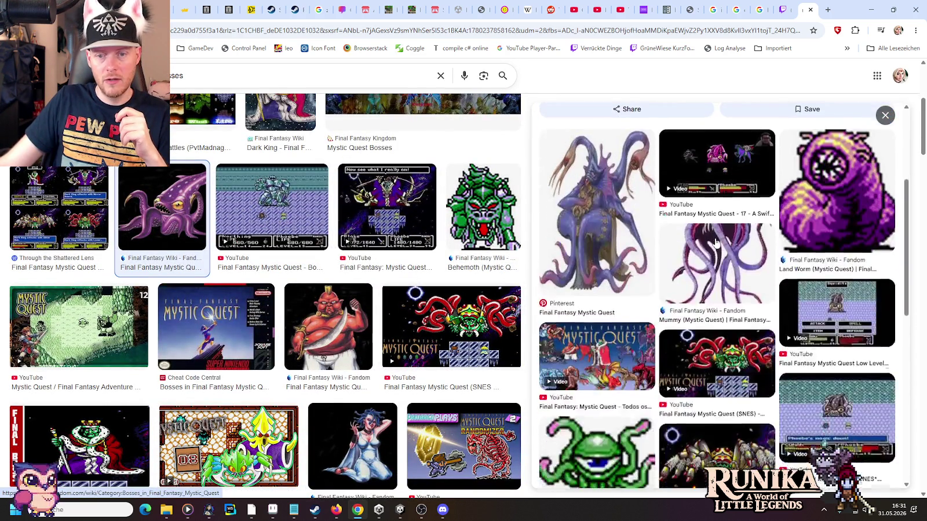
pyautogui.scroll(-3, 716, 242)
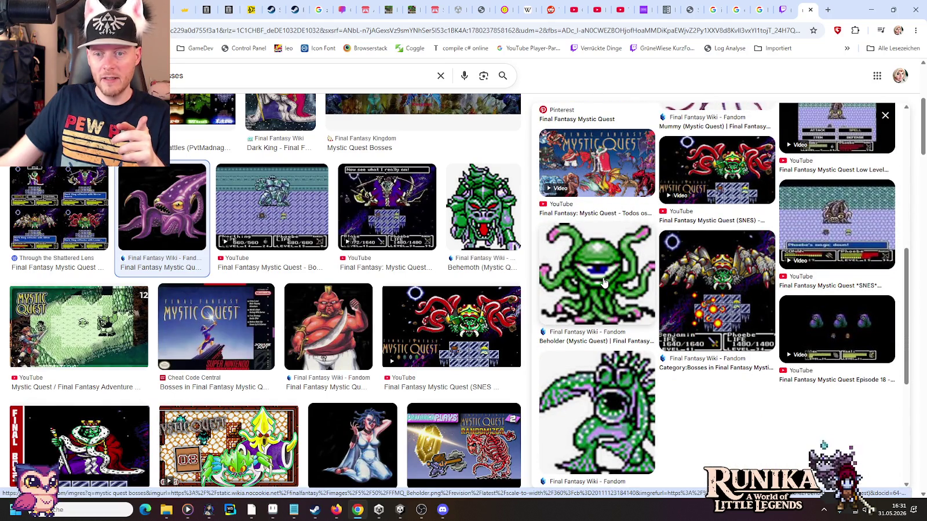
pyautogui.click(828, 226)
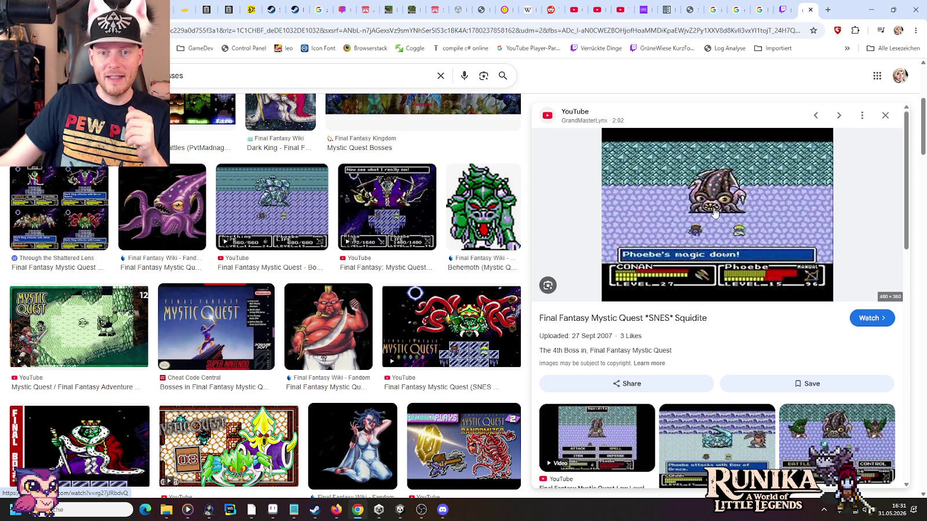
pyautogui.moveTo(272, 509)
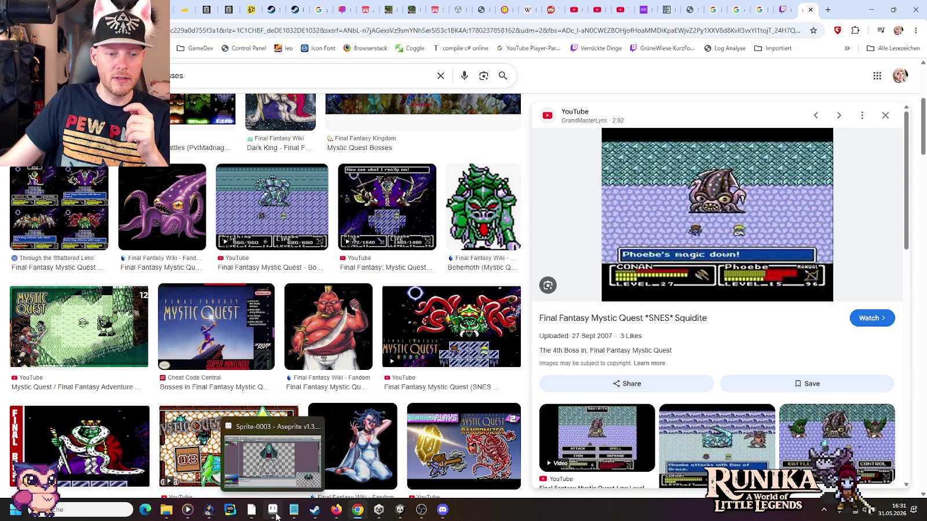
# Step: Undo the long outer body curves, deselect, and centre the bulb body in view
pyautogui.click(268, 516)
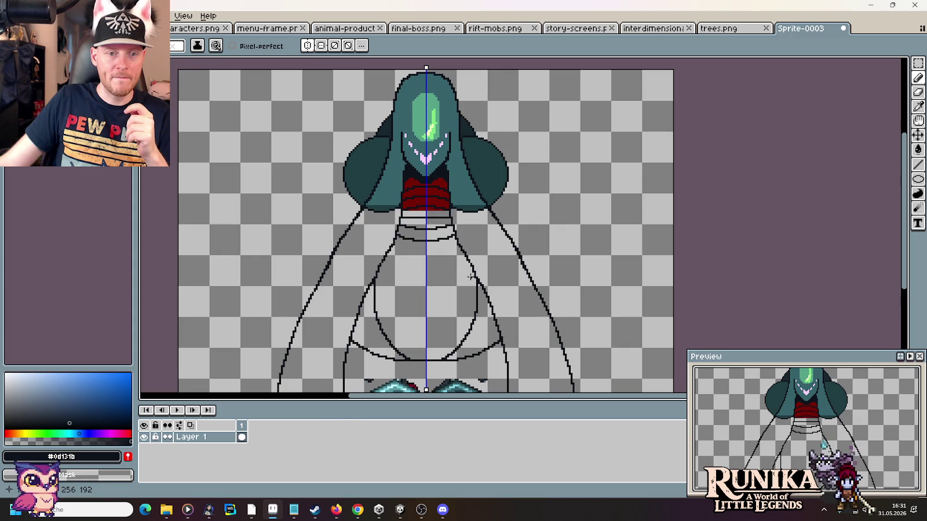
pyautogui.scroll(-3, 498, 244)
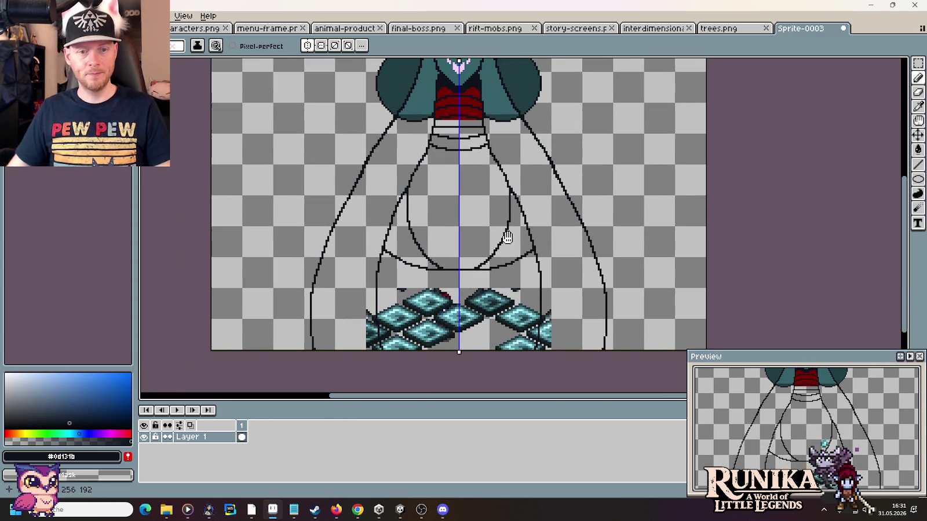
pyautogui.hotkey('ctrl', 'z')
pyautogui.hotkey('ctrl', 'z')
pyautogui.hotkey('ctrl', 'z')
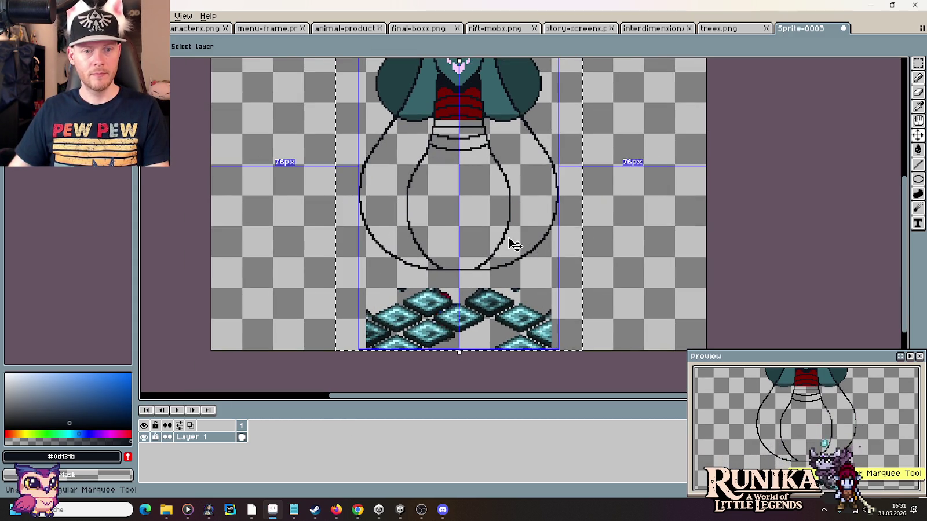
pyautogui.hotkey('alt', 'Tab')
pyautogui.hotkey('alt', 'Tab')
pyautogui.scroll(1, 606, 239)
pyautogui.scroll(1, 605, 239)
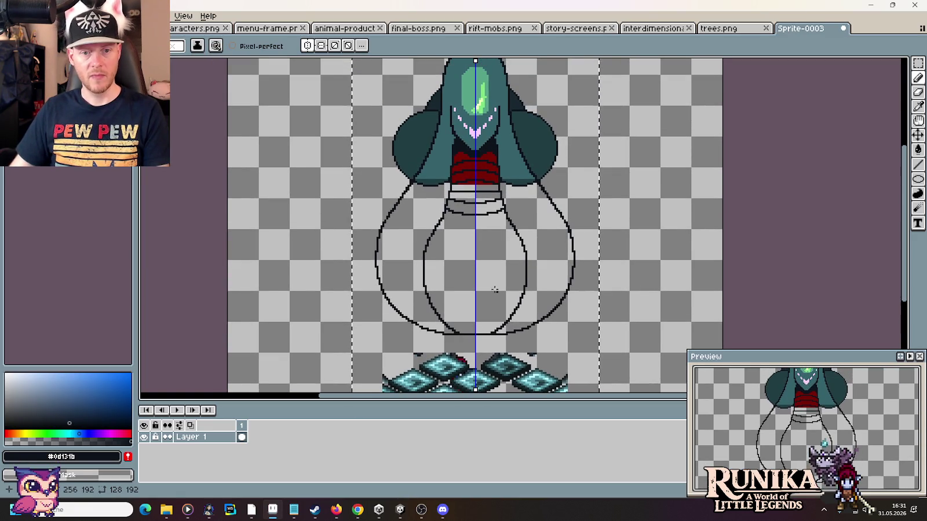
pyautogui.hotkey('ctrl', 'd')
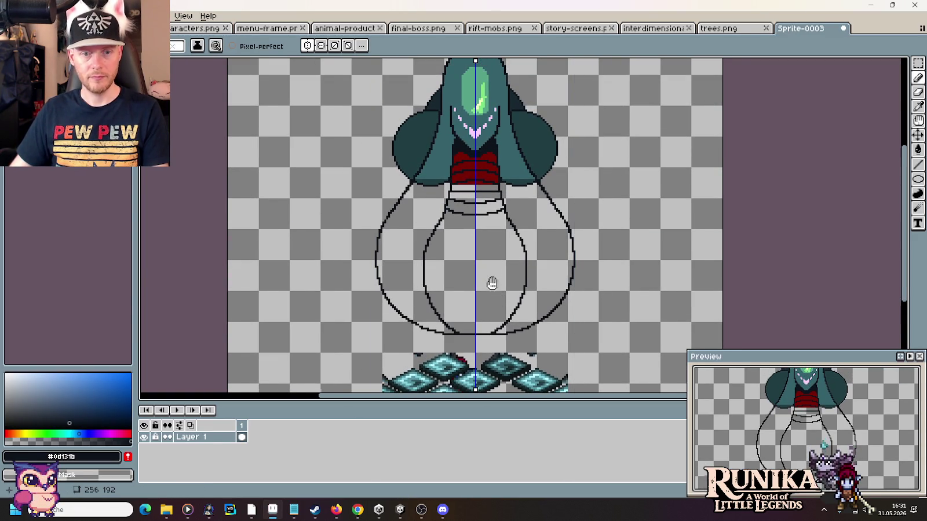
pyautogui.moveTo(491, 283); pyautogui.dragTo(488, 241)
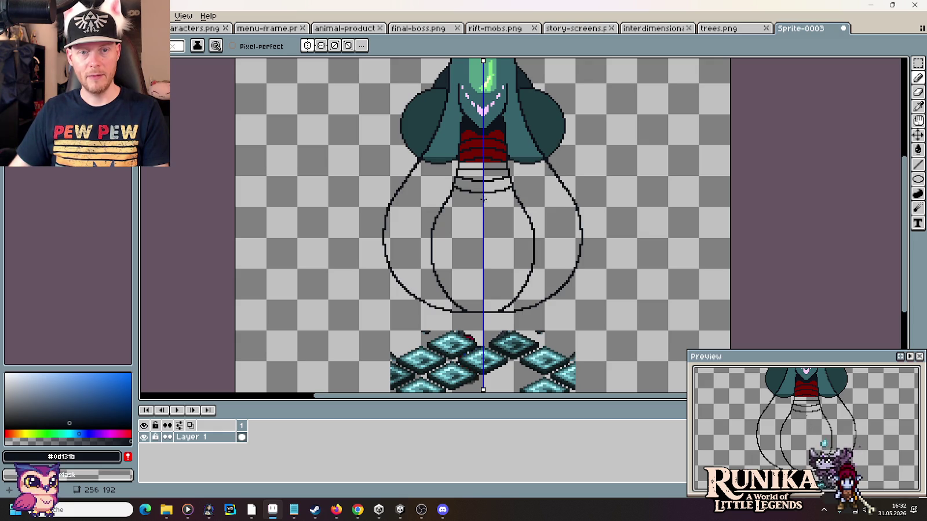
# Step: Draw a mirrored V-shaped filament and rib strokes inside the bulb
pyautogui.moveTo(487, 228)
pyautogui.mouseDown()
pyautogui.moveTo(483, 244)
pyautogui.moveTo(495, 246)
pyautogui.mouseUp()
pyautogui.click(496, 242)
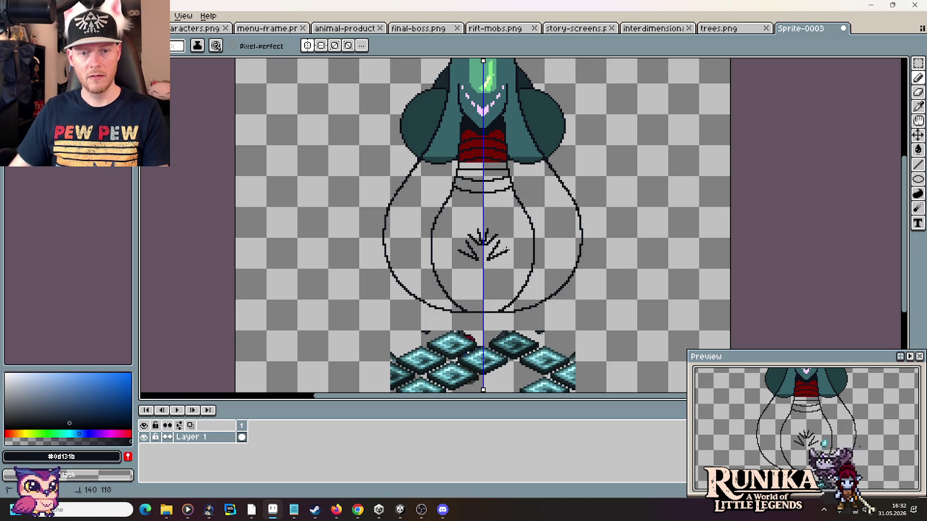
pyautogui.moveTo(505, 258)
pyautogui.mouseDown()
pyautogui.moveTo(490, 265)
pyautogui.moveTo(510, 272)
pyautogui.moveTo(504, 286)
pyautogui.moveTo(516, 293)
pyautogui.mouseUp()
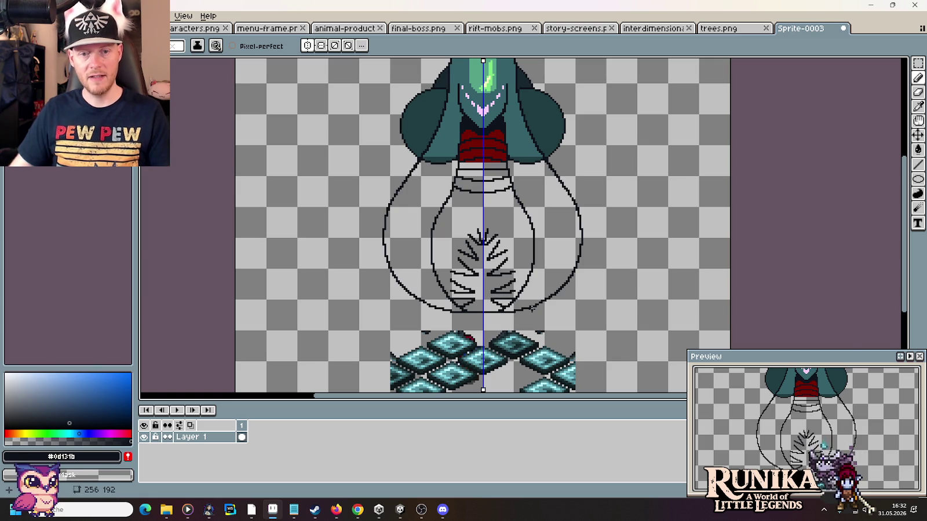
pyautogui.hotkey('alt', 'Tab')
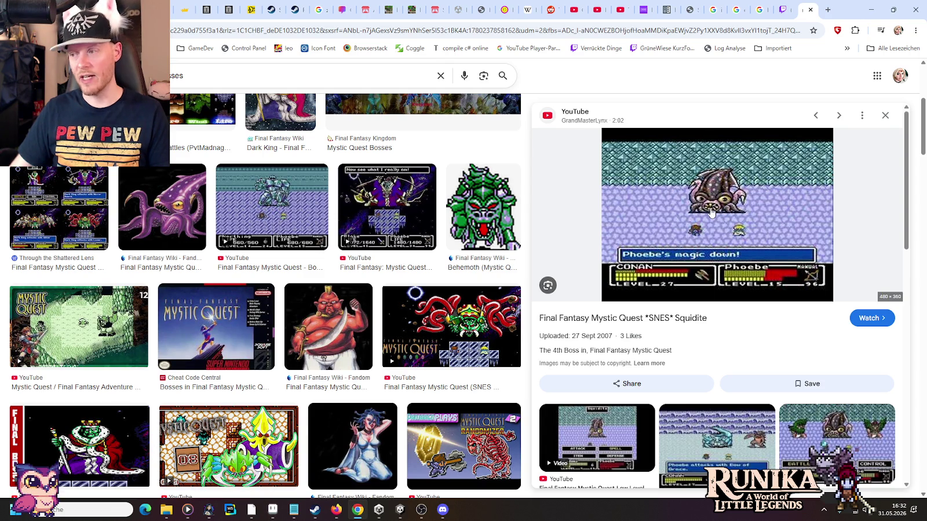
pyautogui.hotkey('alt', 'Tab')
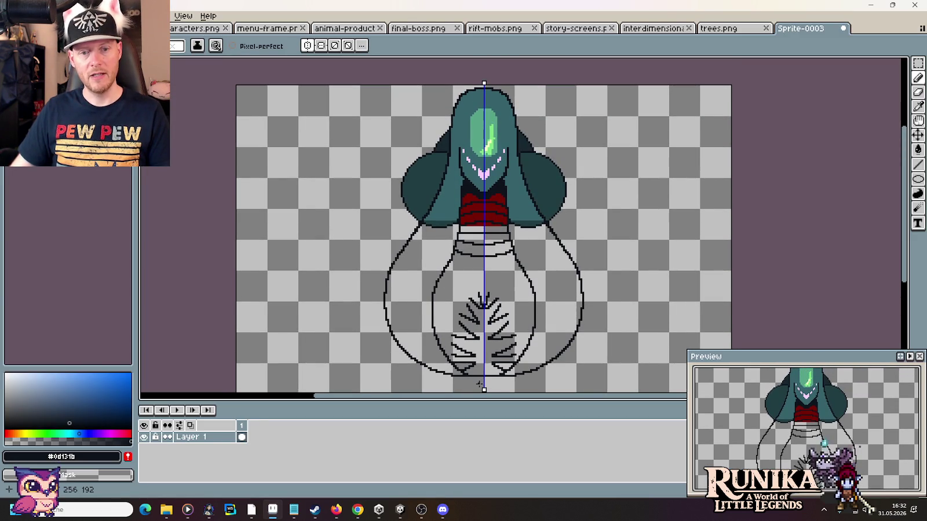
# Step: Undo a trial centre stem and the leaf's pointed tip, then open a new Chrome tab
pyautogui.moveTo(479, 383); pyautogui.dragTo(490, 299)
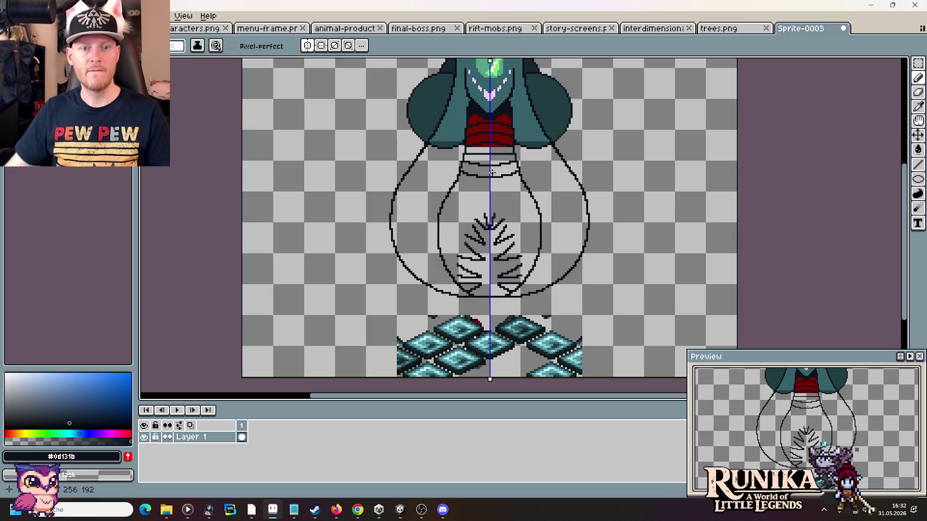
pyautogui.moveTo(488, 197); pyautogui.dragTo(486, 207)
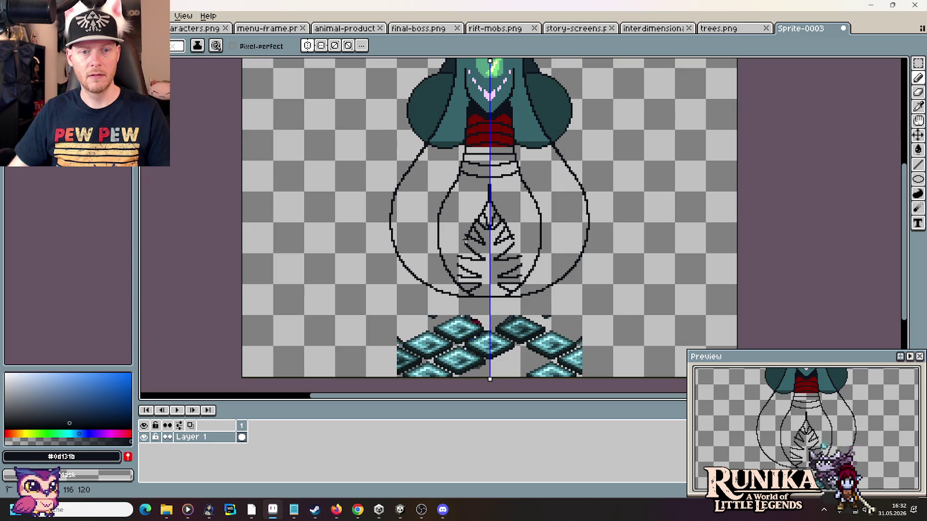
pyautogui.hotkey('ctrl', 'z')
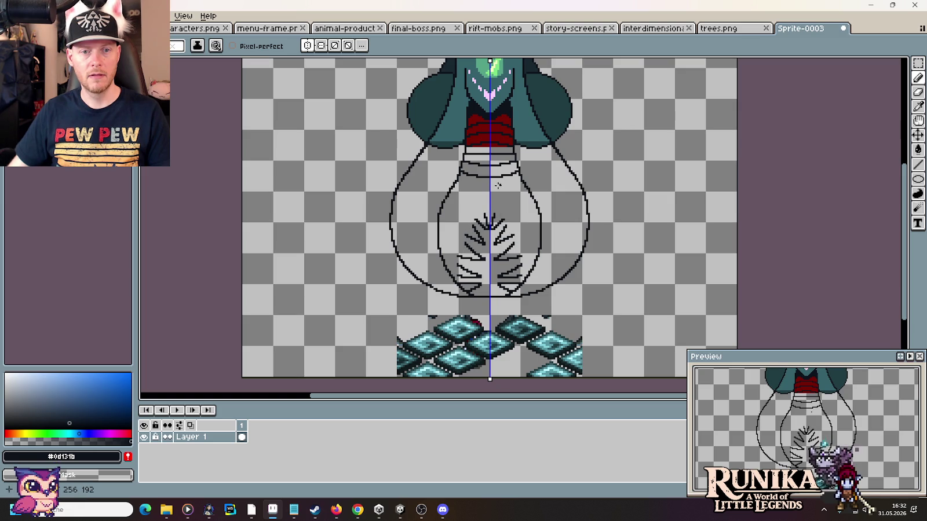
pyautogui.hotkey('ctrl', 'z')
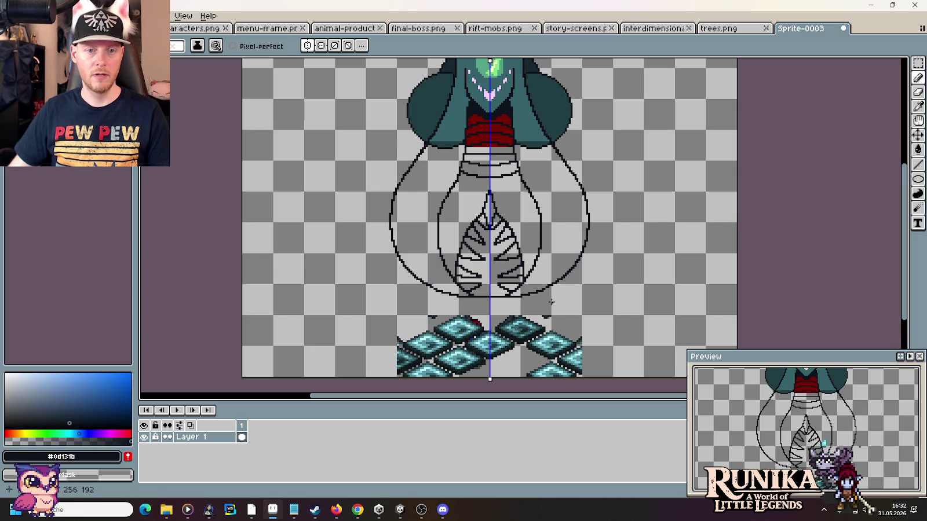
pyautogui.hotkey('alt', 'Tab')
pyautogui.click(828, 11)
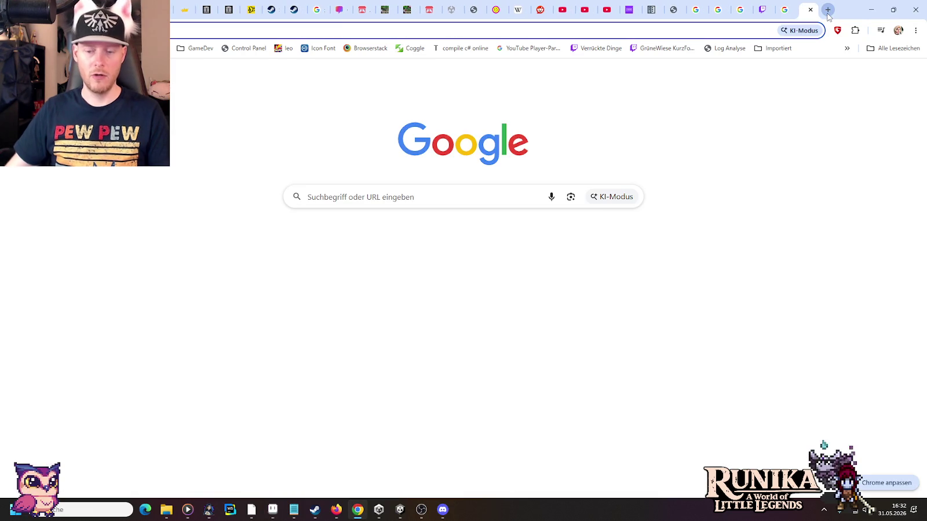
# Step: Search Google Images for 'plasmablaster secret of mana'
pyautogui.write('plasma')
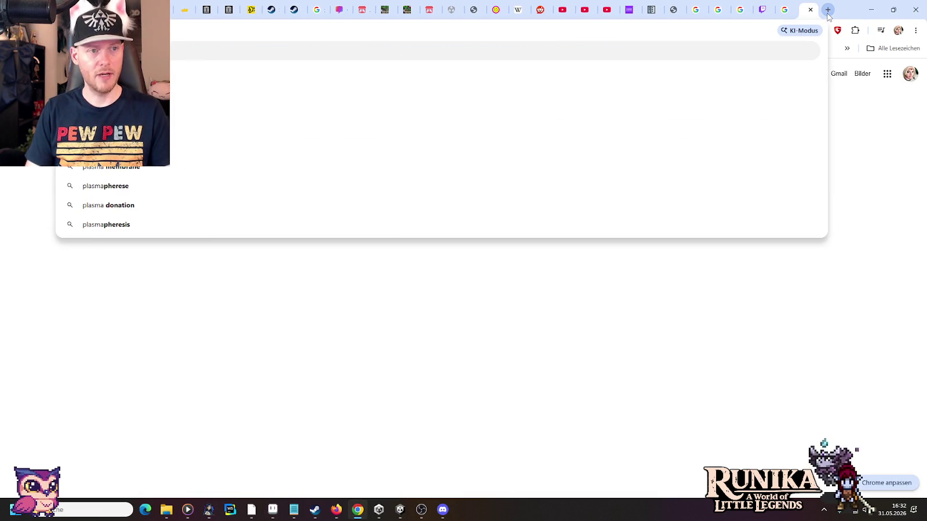
pyautogui.write('blaster')
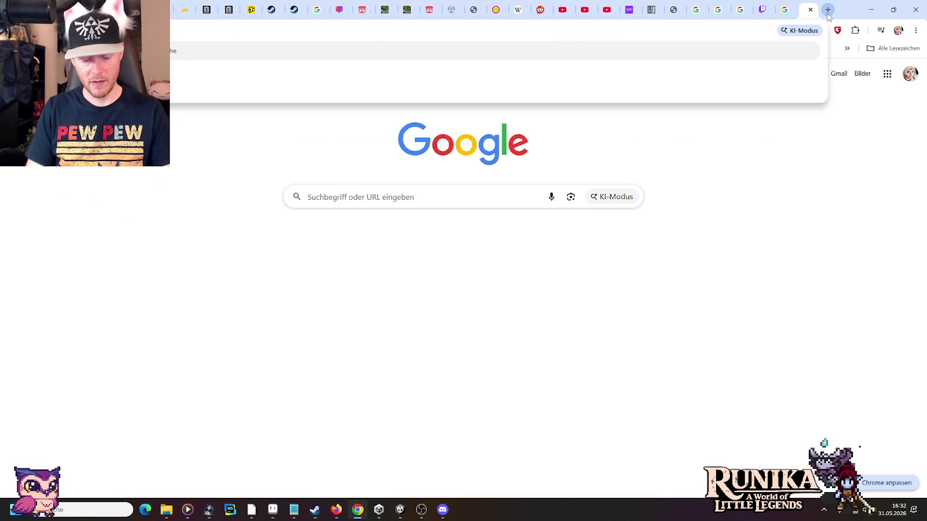
pyautogui.write(' secret of mana')
pyautogui.press('Return')
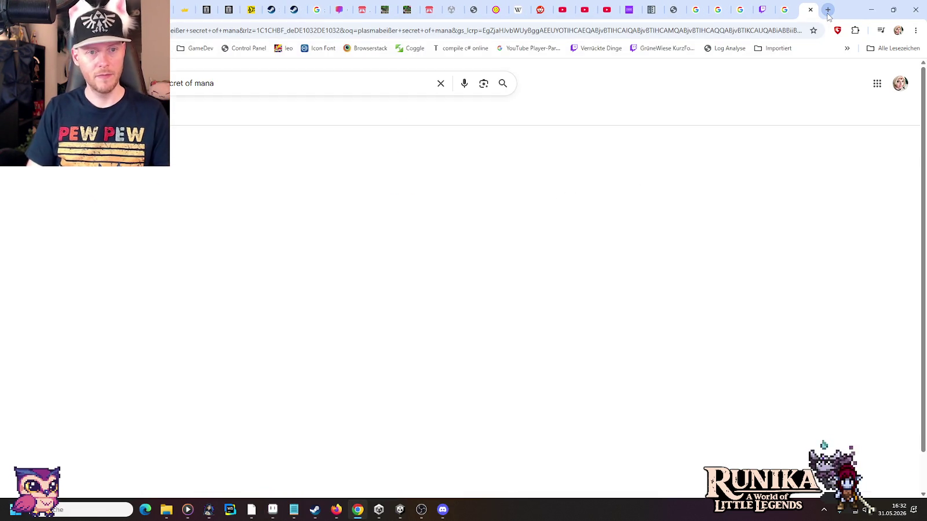
pyautogui.click(173, 115)
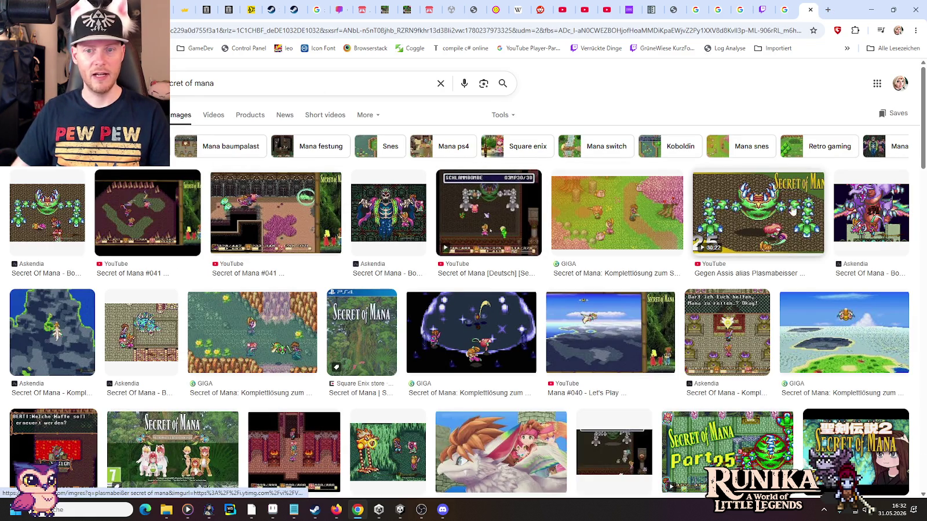
# Step: Preview the Plasmabeißer and Askendia boss guide images, then return to the Aseprite sprite
pyautogui.click(792, 211)
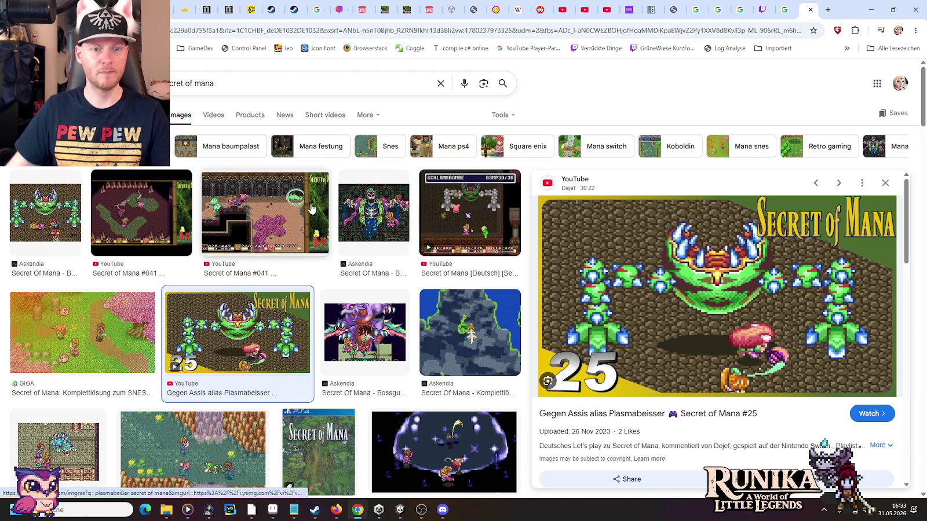
pyautogui.click(362, 213)
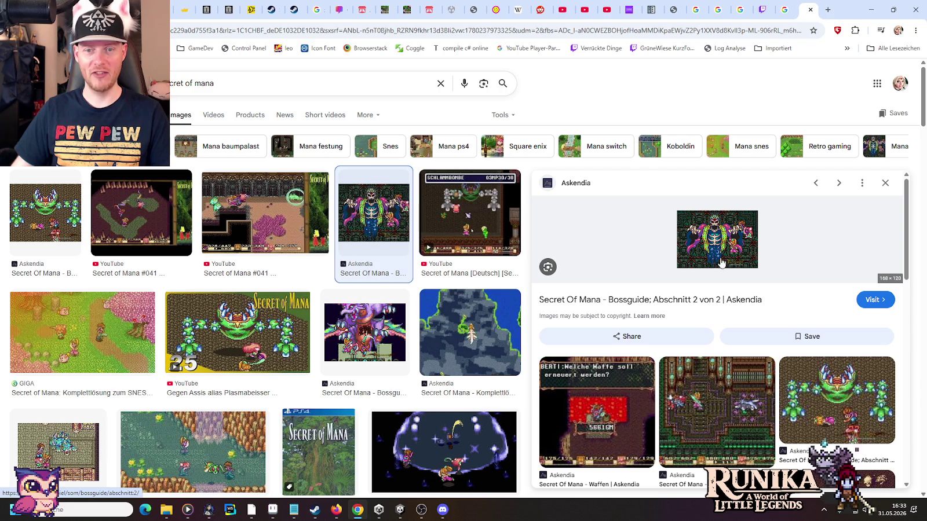
pyautogui.scroll(-2, 710, 258)
pyautogui.scroll(-2, 823, 327)
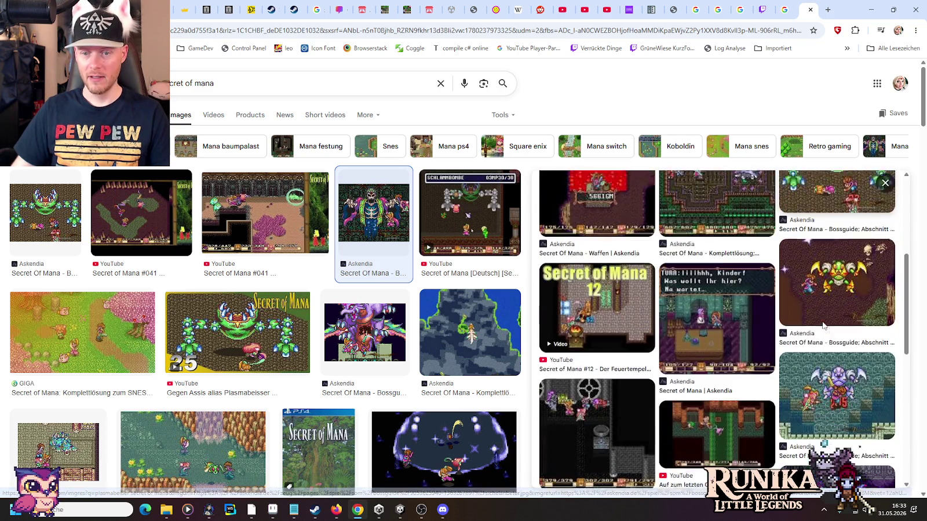
pyautogui.click(822, 327)
pyautogui.click(488, 210)
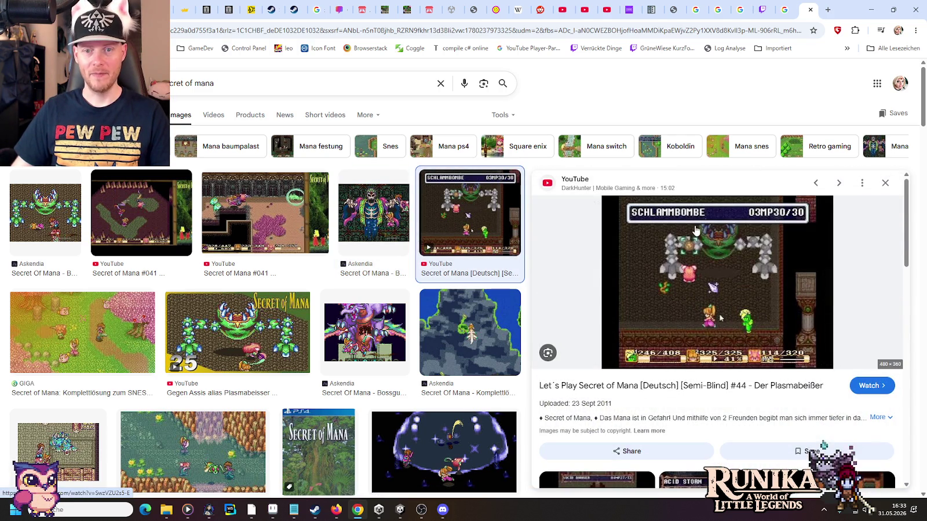
pyautogui.hotkey('alt', 'Tab')
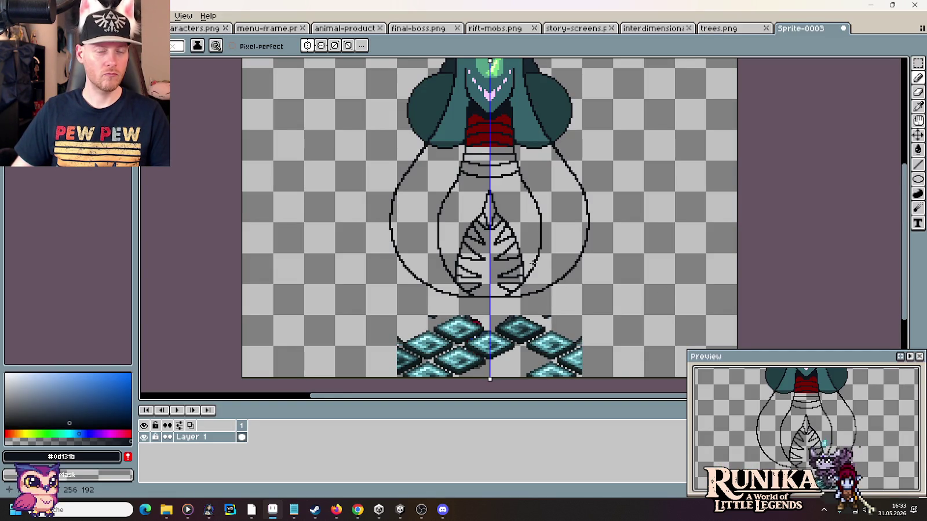
pyautogui.scroll(-2, 532, 261)
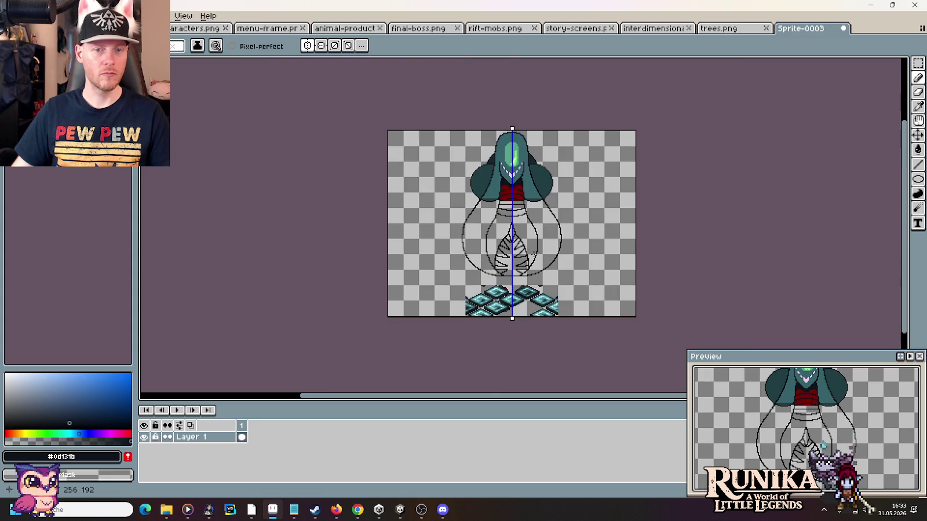